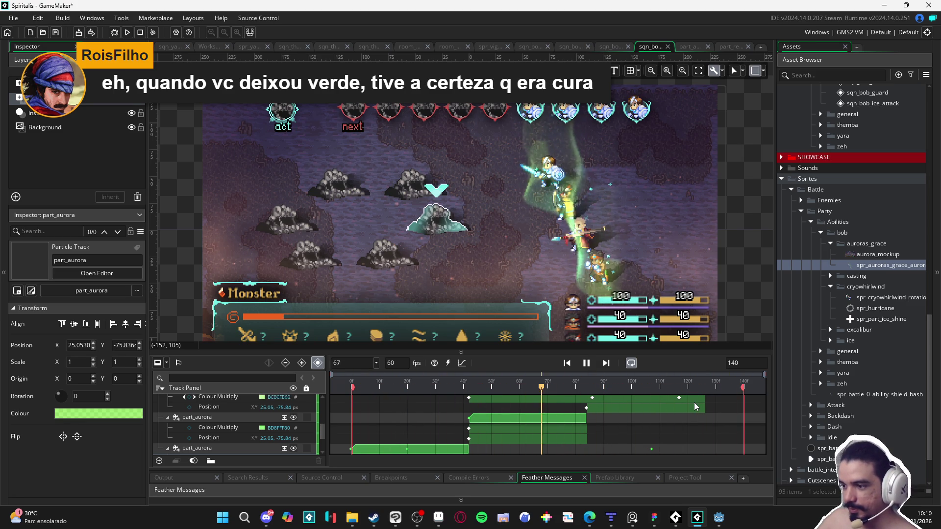
# - Play and pause the aurora sequence preview repeatedly, stopping at frames 73, 54 and 76
pyautogui.press('space')
pyautogui.press('space')
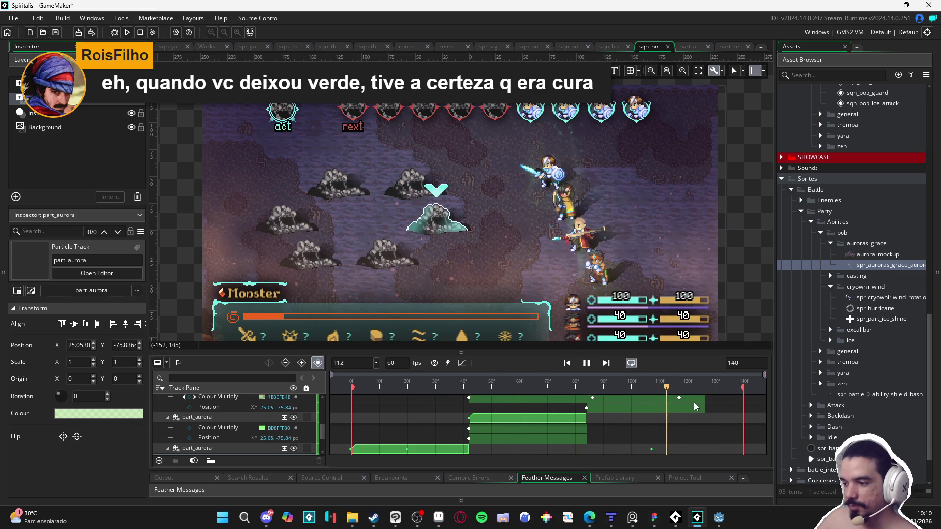
pyautogui.press('space')
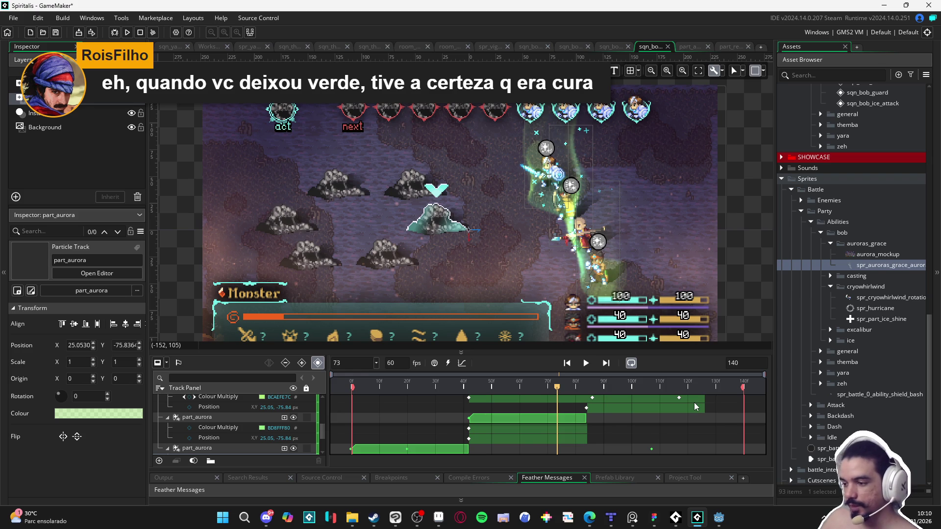
pyautogui.press('space')
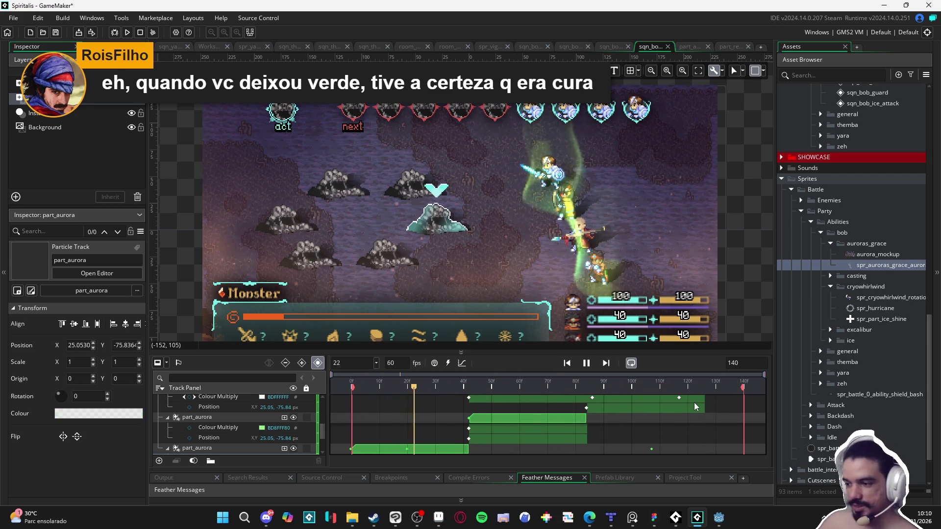
pyautogui.press('space')
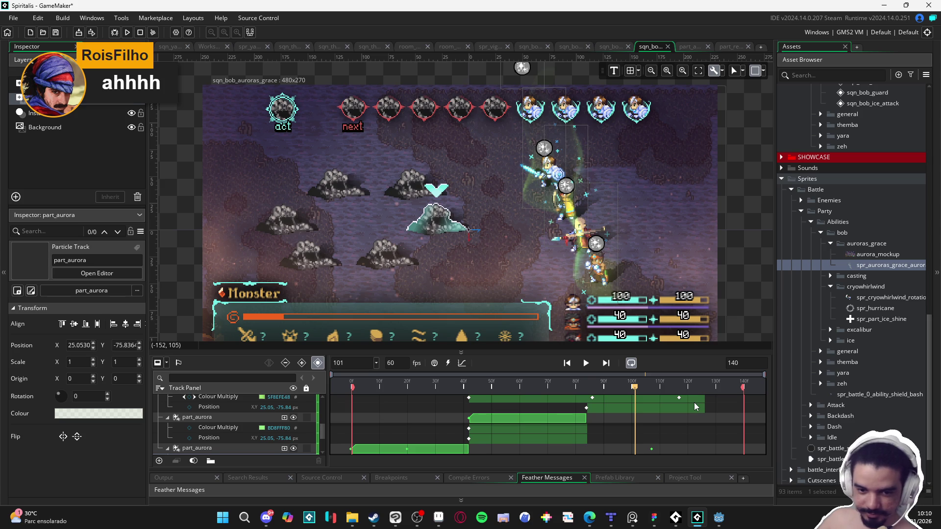
pyautogui.press('space')
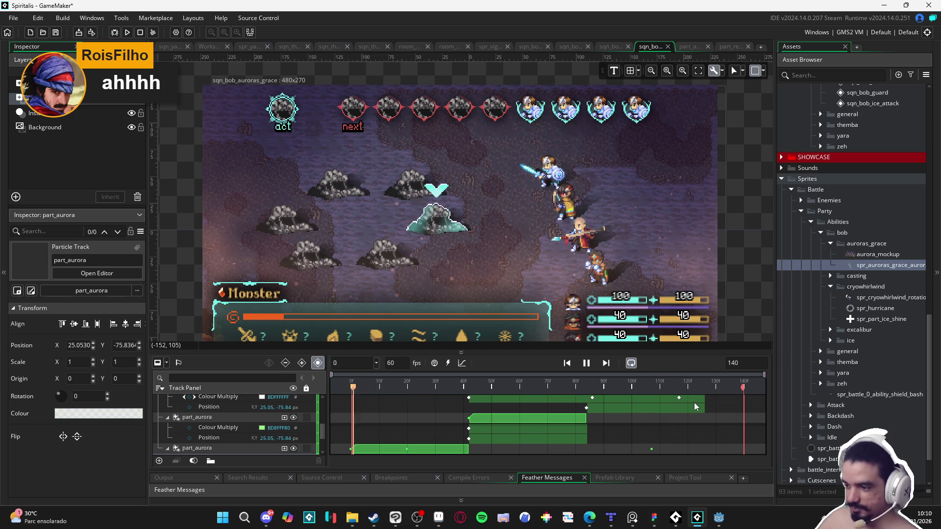
pyautogui.press('space')
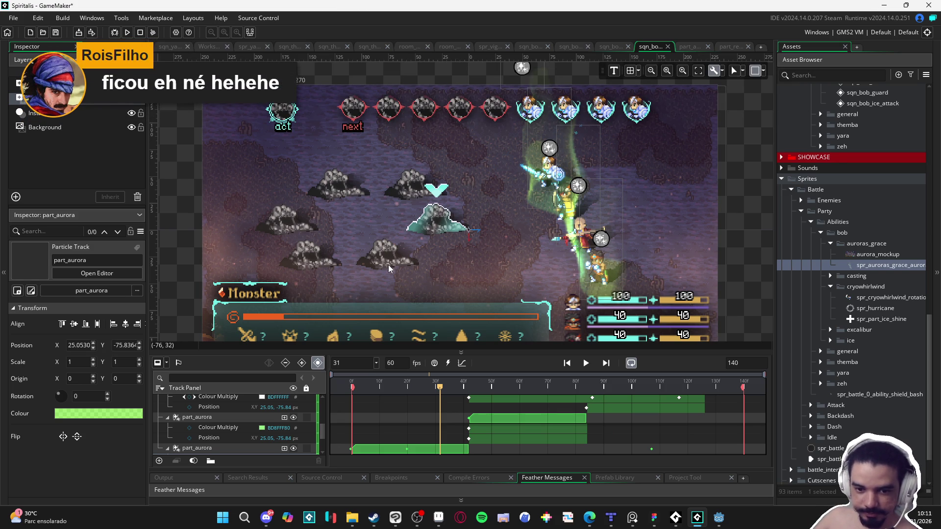
pyautogui.press('space')
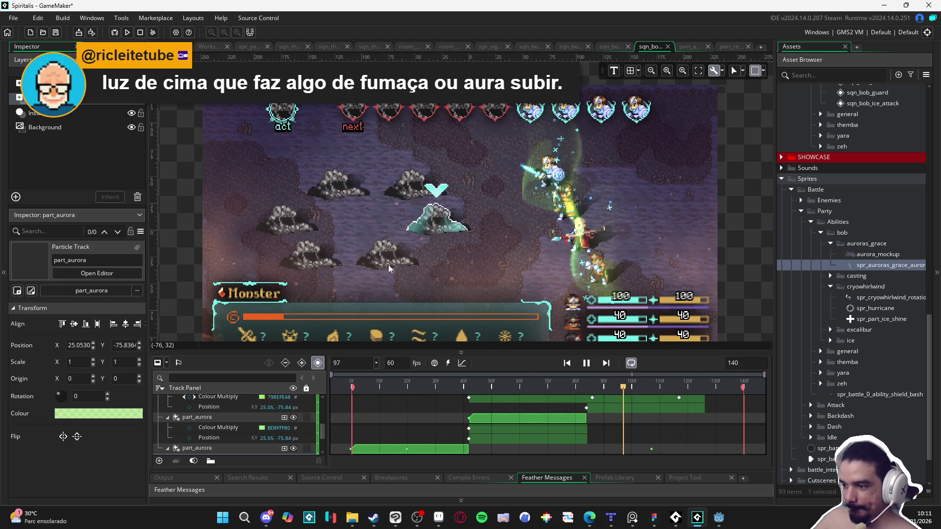
pyautogui.press('space')
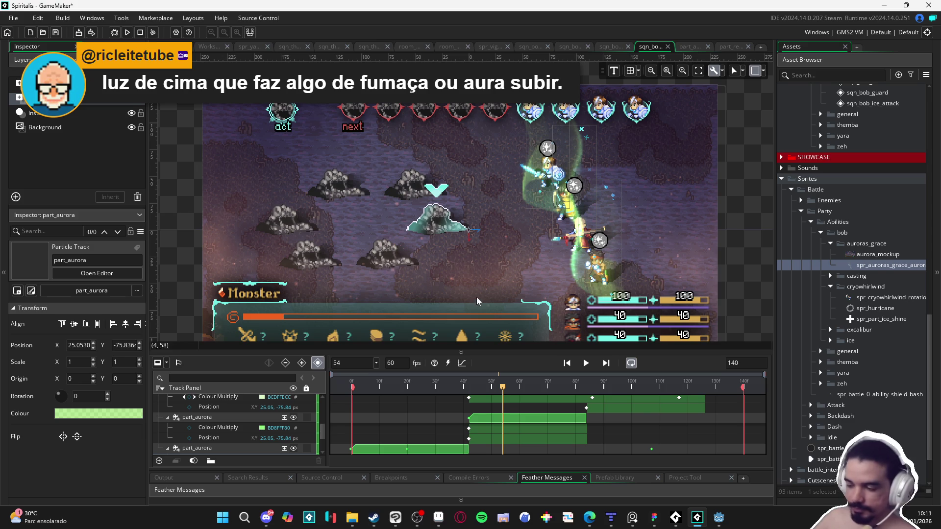
pyautogui.press('space')
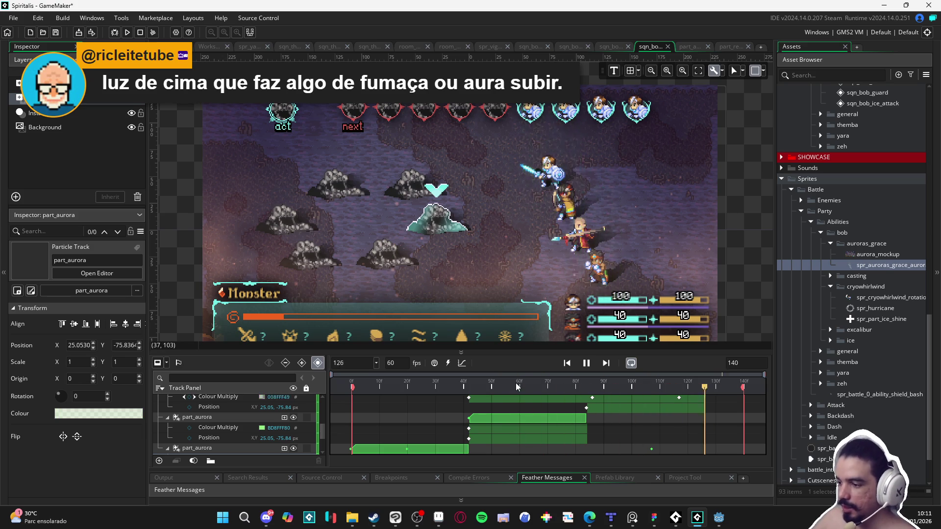
pyautogui.press('space')
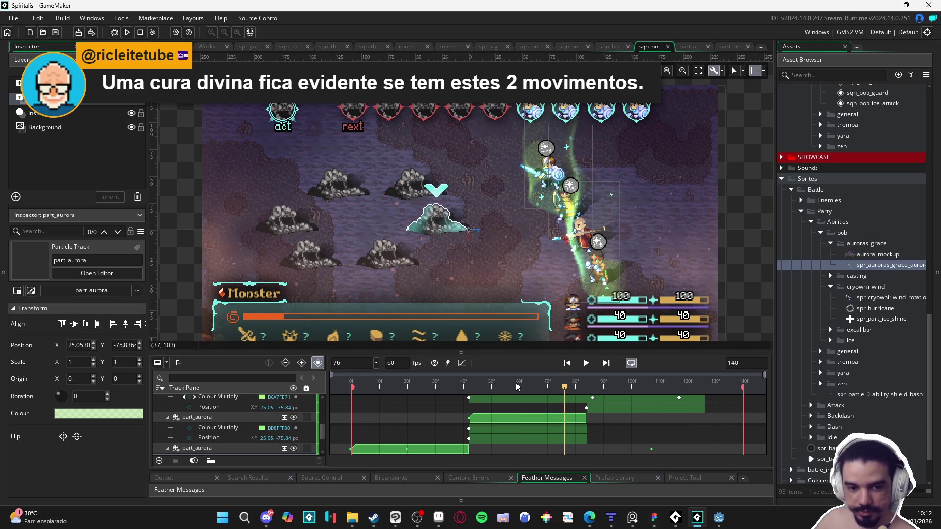
pyautogui.press('space')
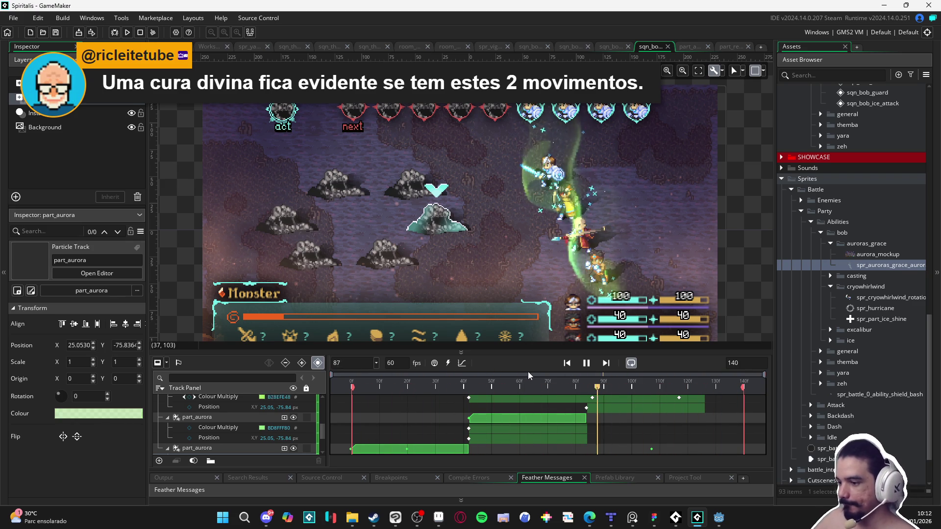
# - Select the sqn_bob_auroras_grace sequence in the Asset Browser to show its properties
pyautogui.scroll(3, 902, 340)
pyautogui.scroll(3, 893, 338)
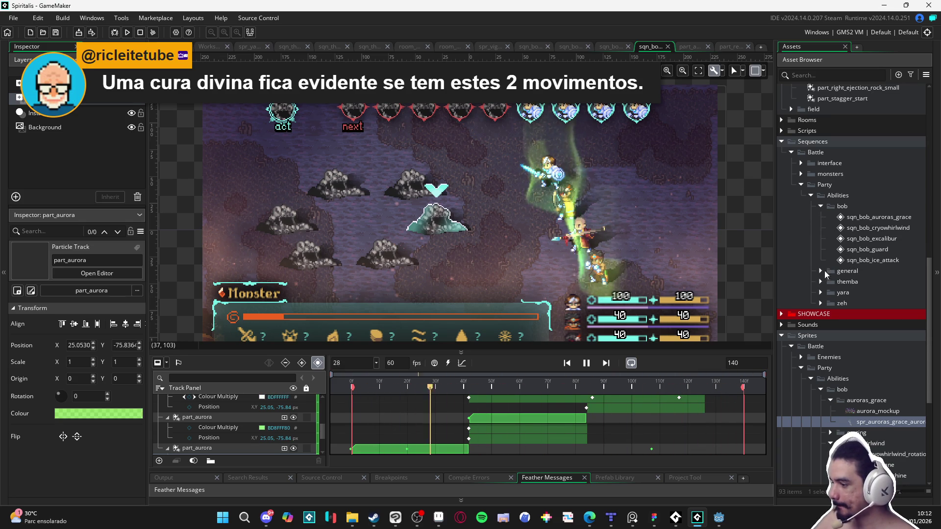
pyautogui.click(874, 217)
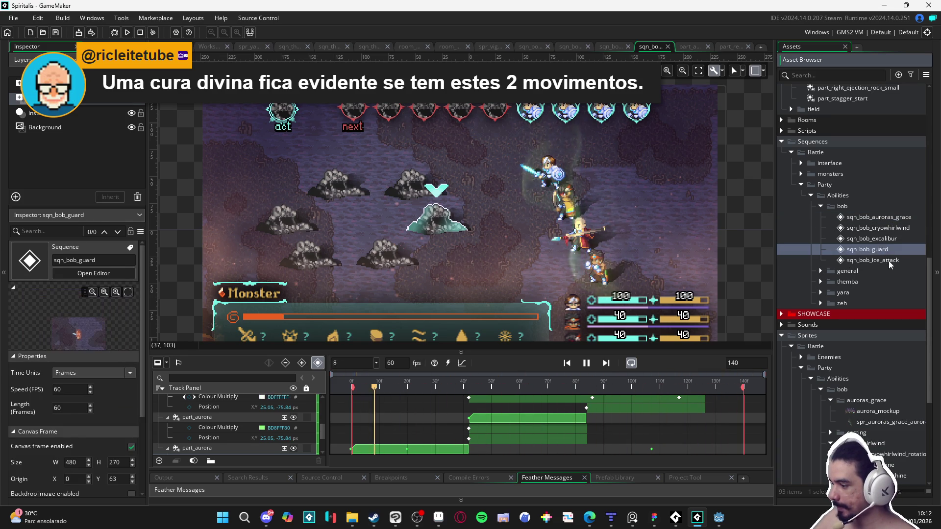
pyautogui.click(894, 227)
pyautogui.click(887, 217)
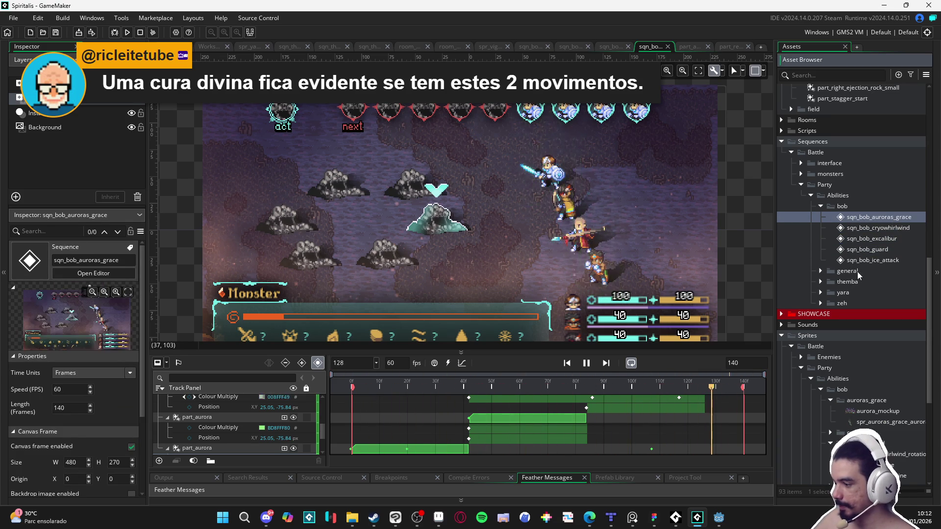
# - Expand the general sequences folder and select the nirvana folder inside it
pyautogui.click(833, 271)
pyautogui.click(819, 271)
pyautogui.click(834, 282)
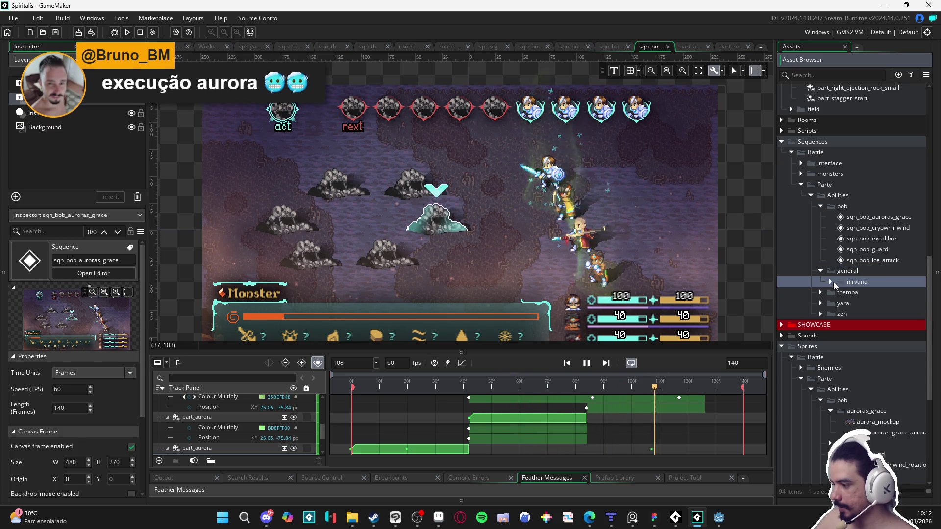
pyautogui.click(830, 282)
pyautogui.click(830, 281)
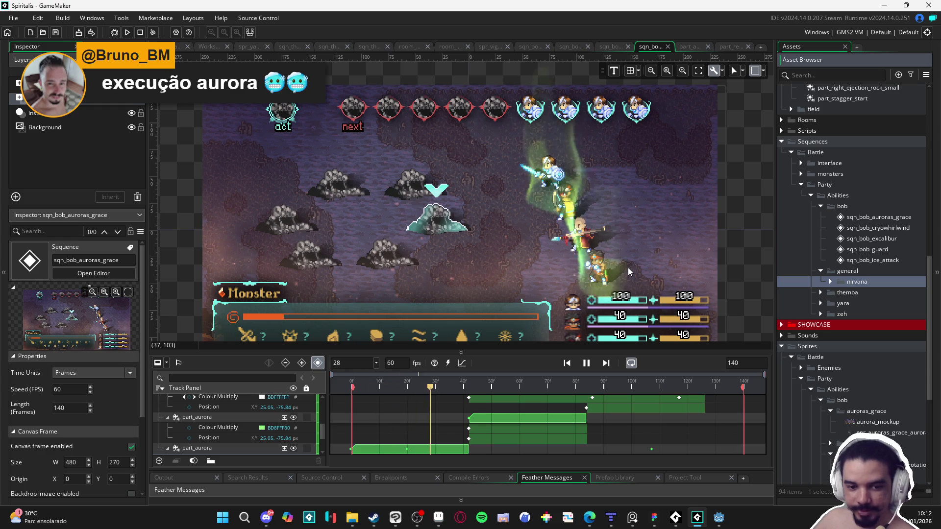
pyautogui.scroll(-1, 615, 287)
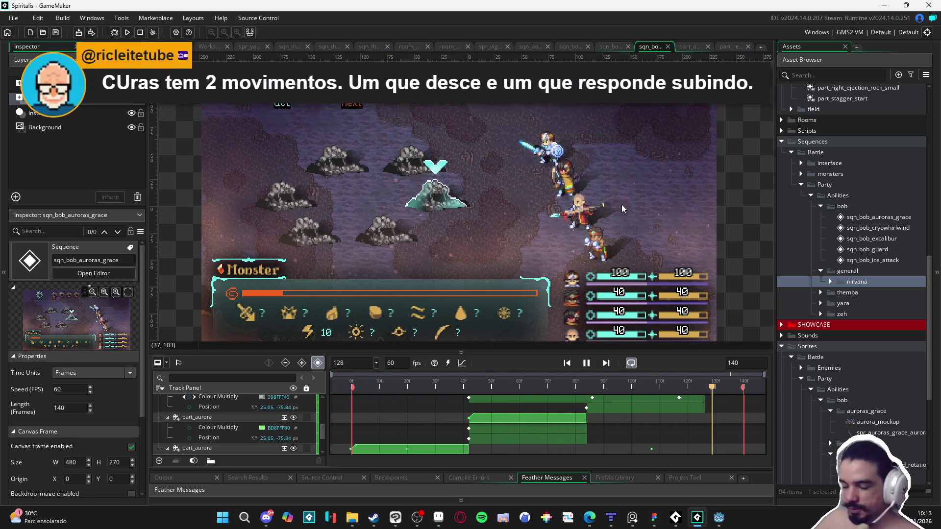
# - Pan the battle preview, collapse the bob sequences folder and expand the nirvana folder
pyautogui.moveTo(622, 204); pyautogui.dragTo(631, 229)
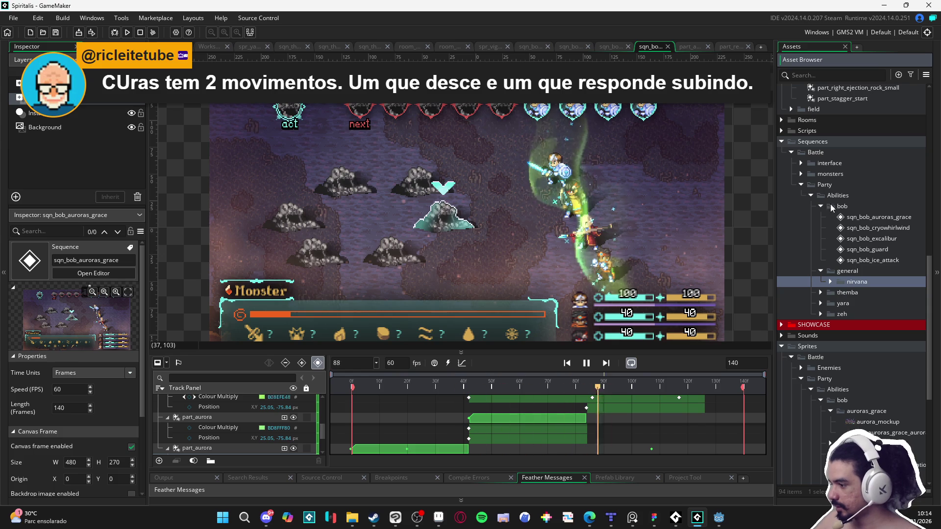
pyautogui.scroll(-1, 872, 241)
pyautogui.click(820, 187)
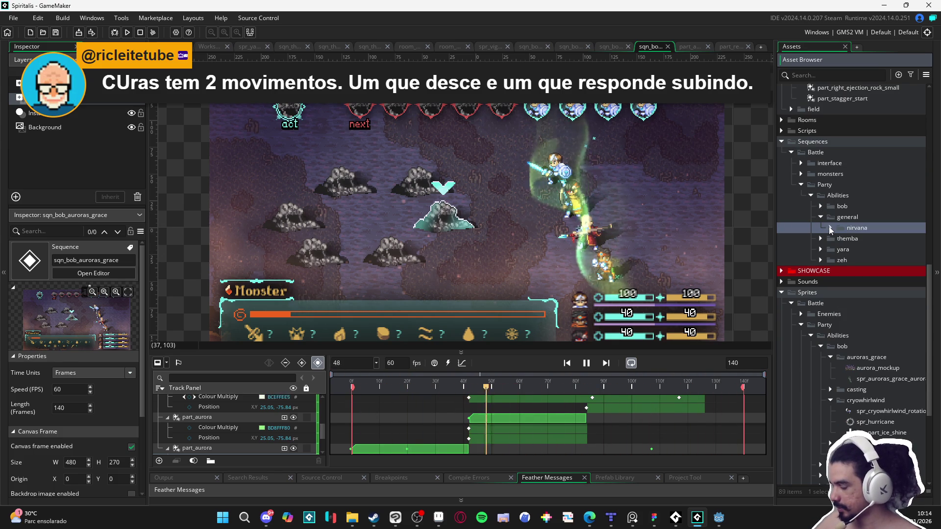
pyautogui.click(830, 227)
# - Open the nirvana start sequences, then open and play sqn_yara_resonant_spear
pyautogui.doubleClick(870, 247)
pyautogui.doubleClick(874, 238)
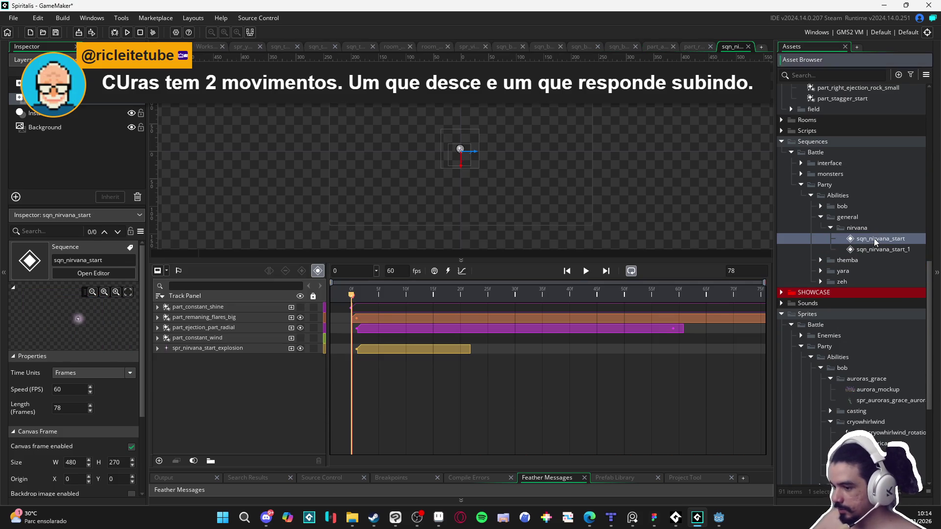
pyautogui.click(586, 271)
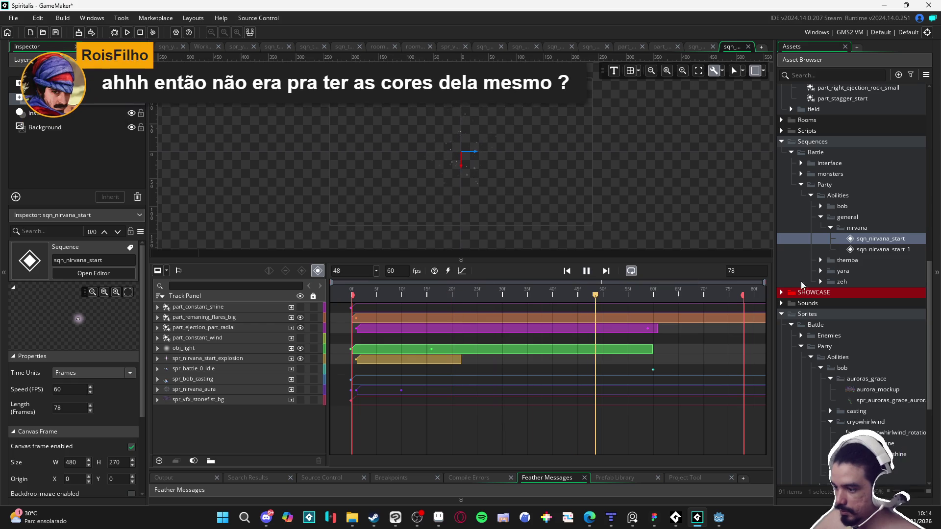
pyautogui.click(821, 260)
pyautogui.click(859, 282)
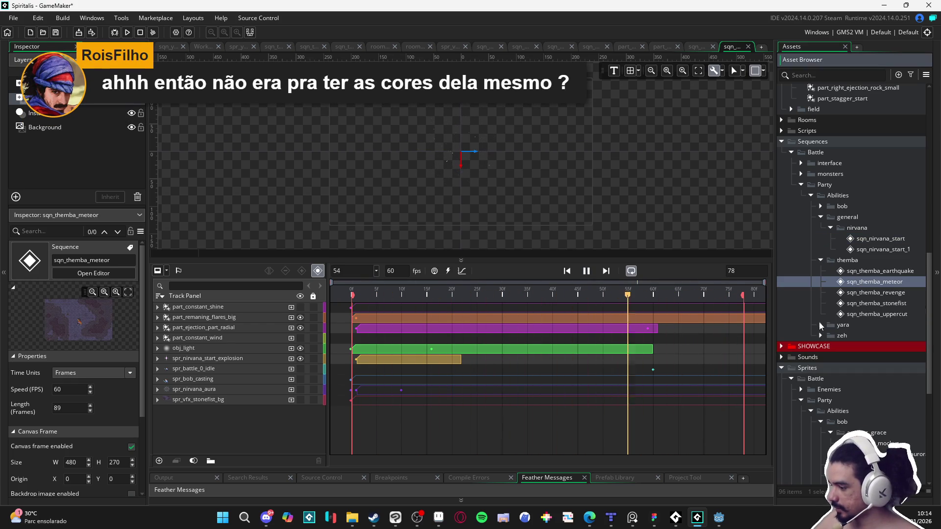
pyautogui.click(820, 325)
pyautogui.doubleClick(855, 335)
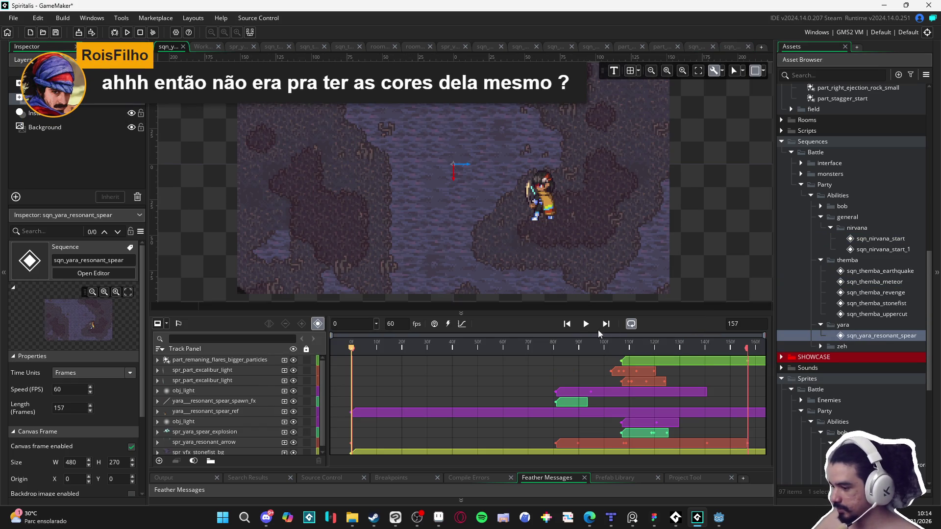
pyautogui.click(586, 329)
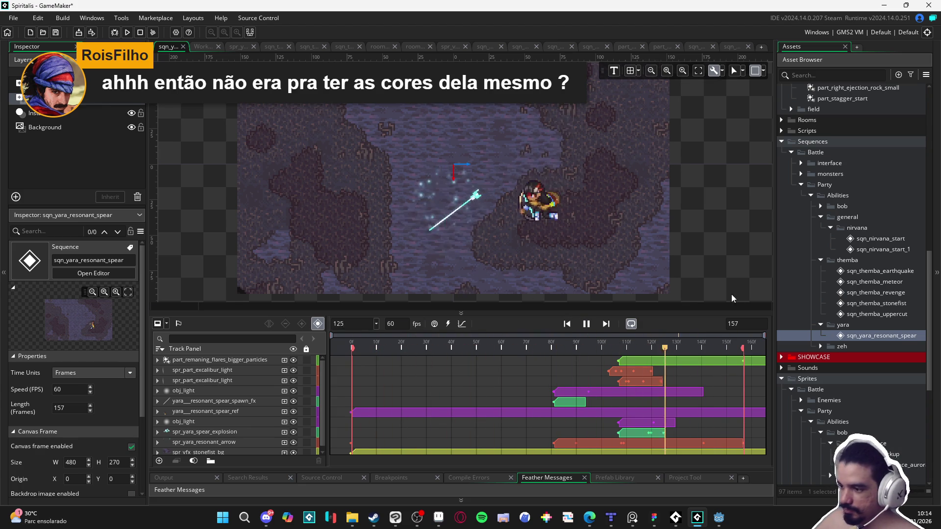
# - Open and play sqn_zeh_abyssal_bog, then open sqn_zeh_thunderstorm from the zeh folder
pyautogui.doubleClick(833, 346)
pyautogui.doubleClick(852, 357)
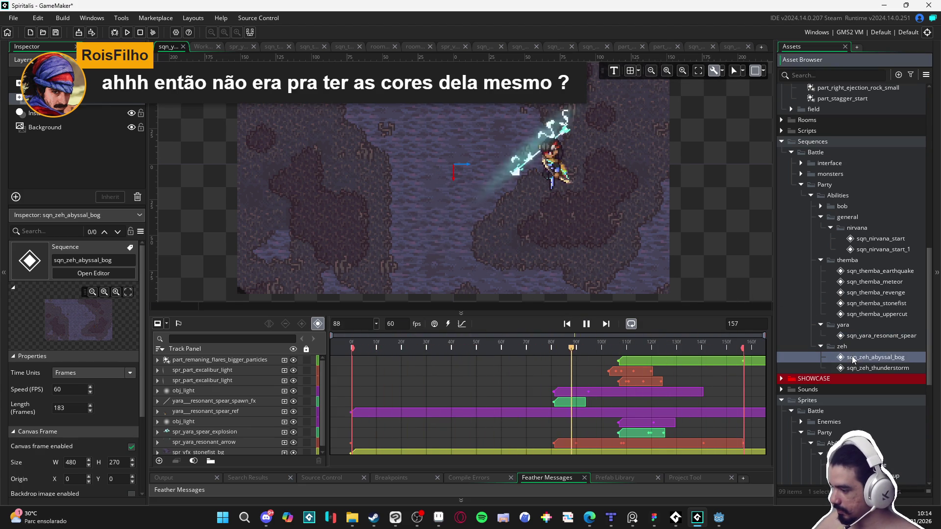
pyautogui.click(587, 272)
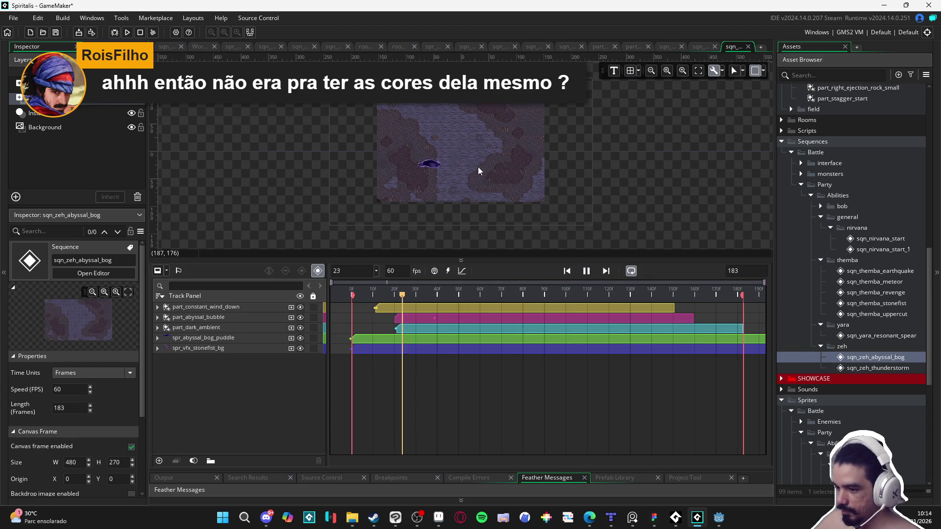
pyautogui.doubleClick(859, 369)
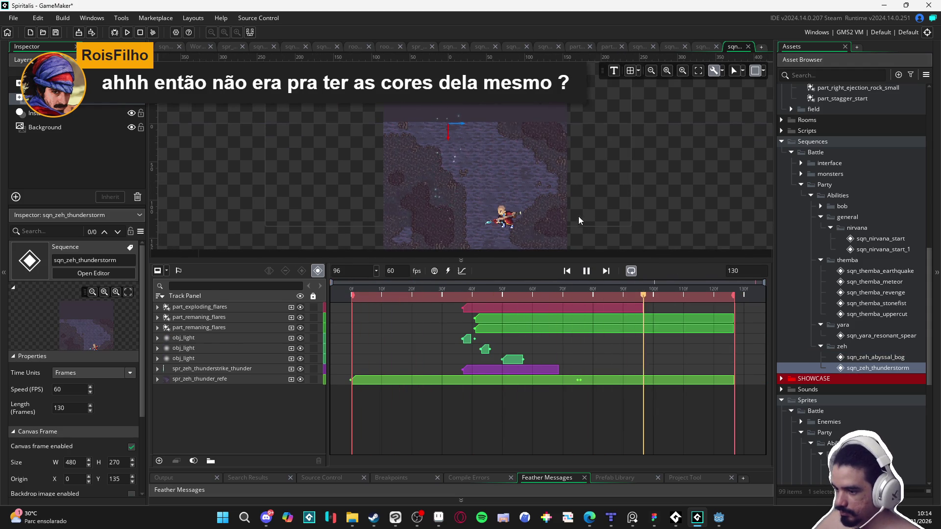
# - Expand the bob folder and open the sqn_bob_guard sequence
pyautogui.scroll(2, 583, 216)
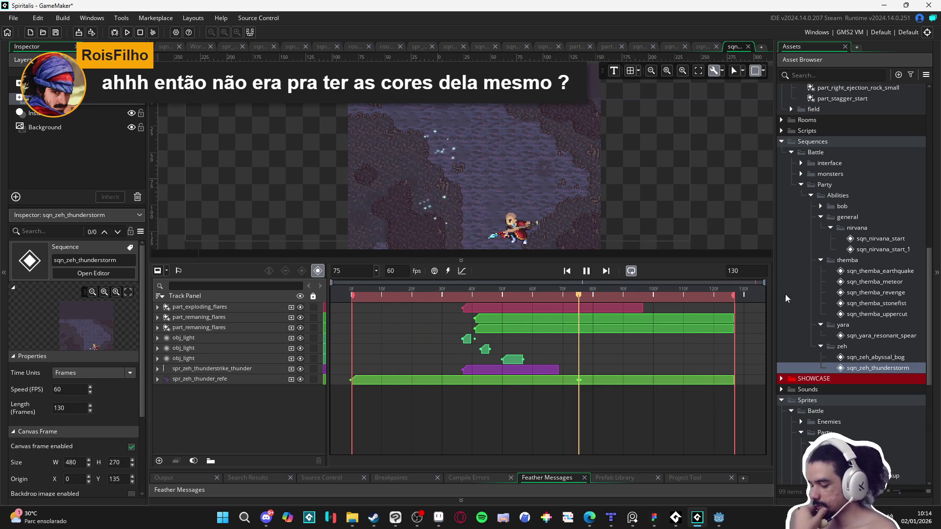
pyautogui.click(822, 206)
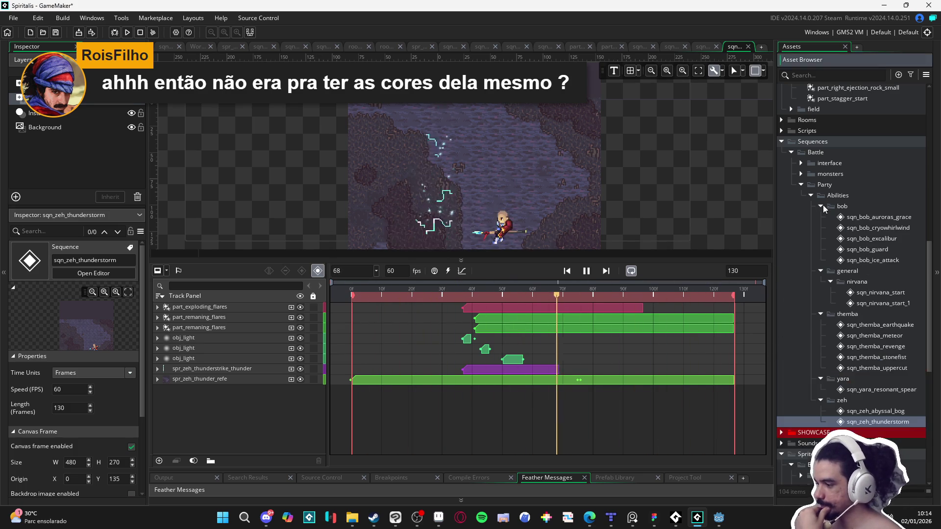
pyautogui.doubleClick(887, 251)
# - Play sqn_bob_guard and compare it against the thunderstorm, nirvana and particle emitter tabs
pyautogui.click(585, 271)
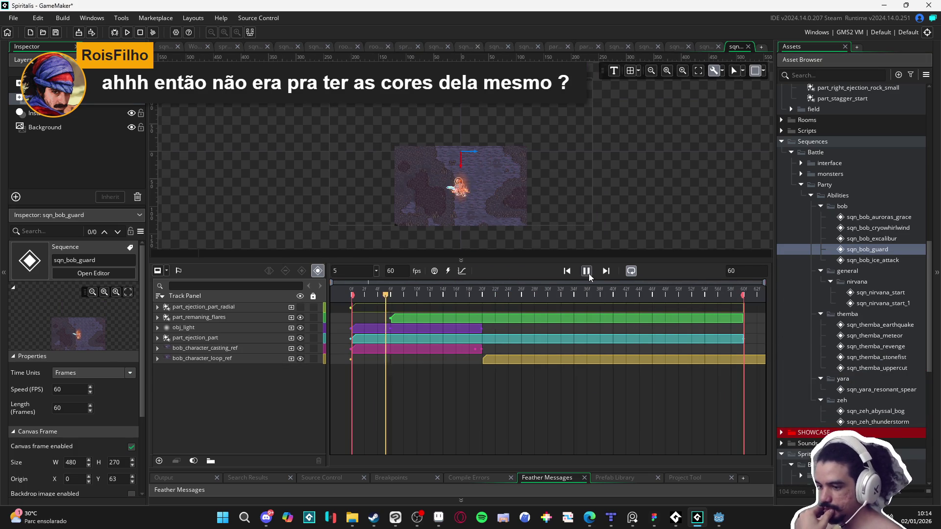
pyautogui.scroll(4, 523, 208)
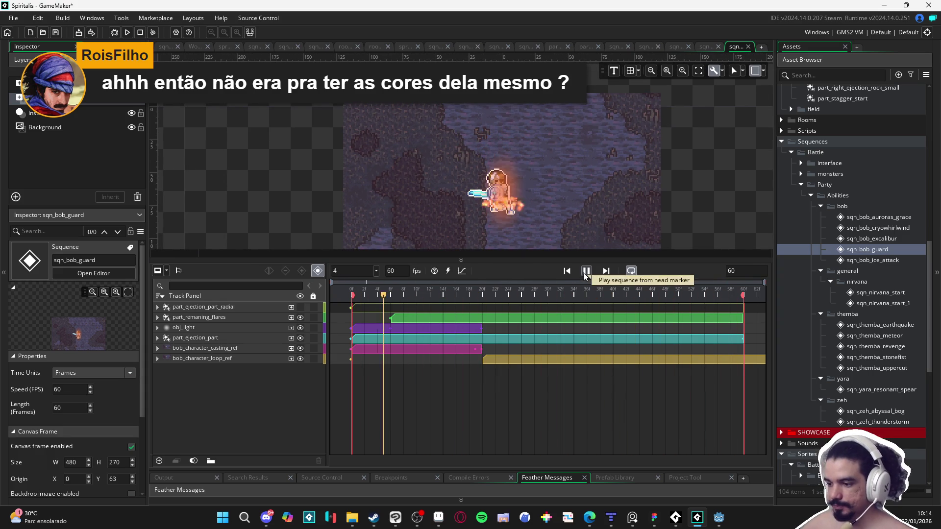
pyautogui.scroll(1, 537, 202)
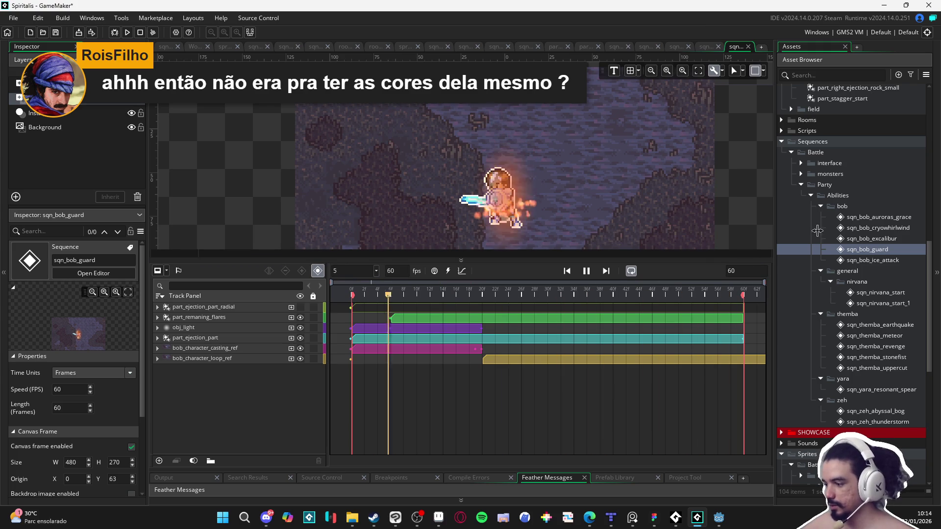
pyautogui.click(707, 47)
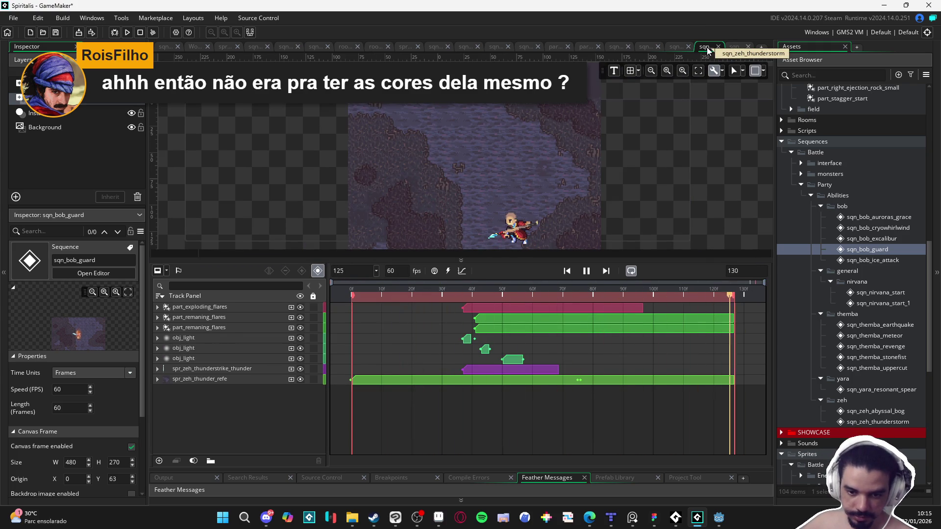
pyautogui.click(676, 49)
pyautogui.click(609, 49)
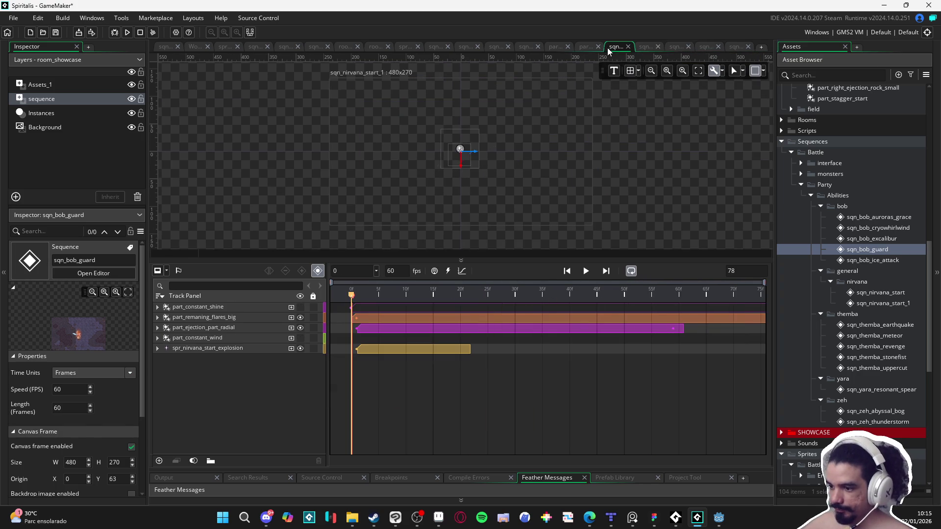
pyautogui.click(580, 49)
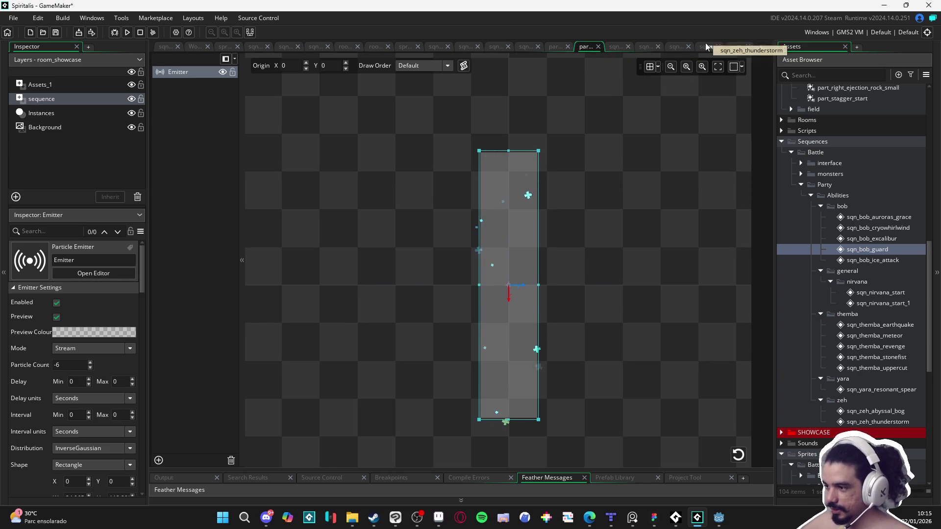
pyautogui.click(706, 46)
pyautogui.click(737, 47)
# - Give the room preview more height and centre the character in it
pyautogui.moveTo(613, 258)
pyautogui.mouseDown()
pyautogui.moveTo(605, 396)
pyautogui.moveTo(595, 332)
pyautogui.mouseUp()
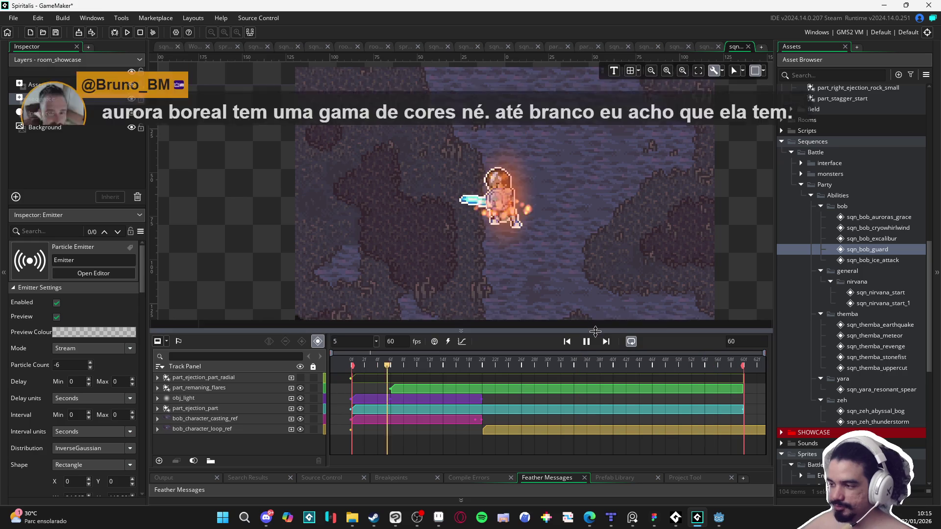
pyautogui.scroll(-1, 523, 220)
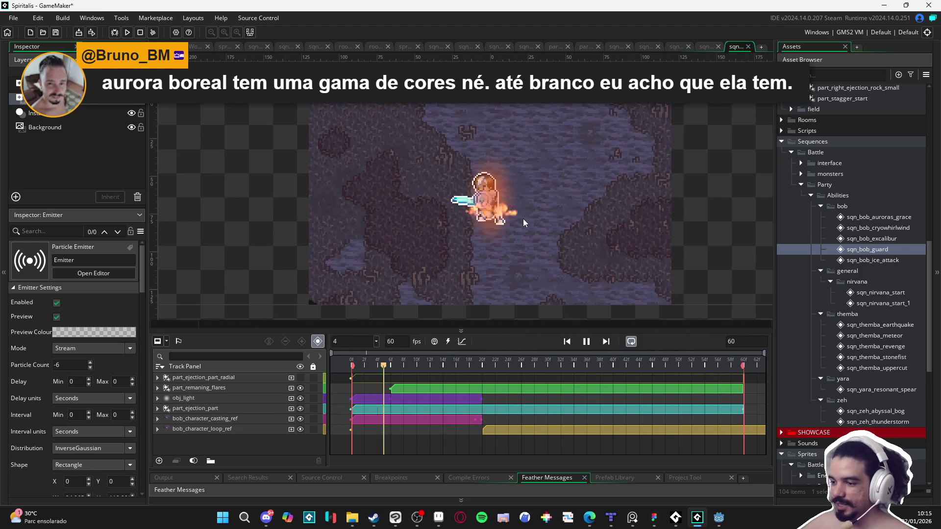
pyautogui.moveTo(523, 222); pyautogui.dragTo(531, 274)
pyautogui.scroll(1, 521, 258)
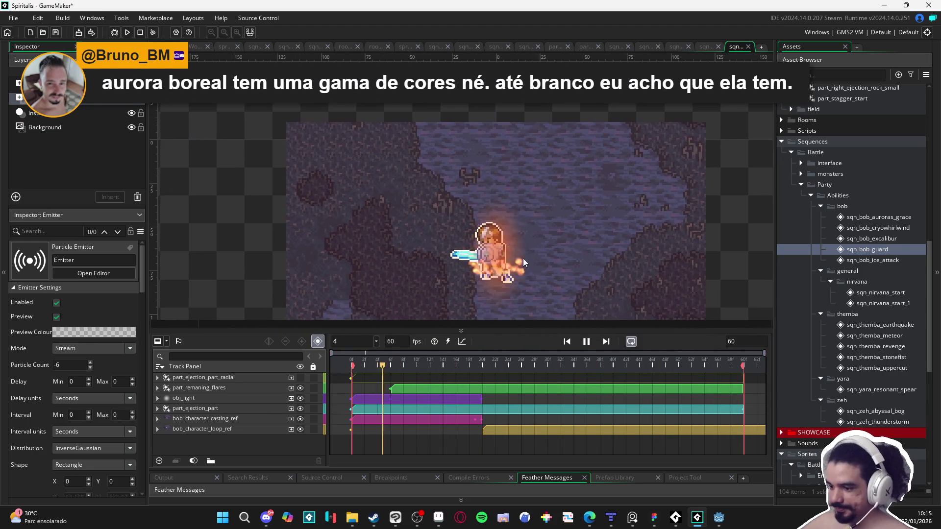
# - Step through the abyssal bog and nirvana tabs to the part_aurora particle system
pyautogui.click(680, 48)
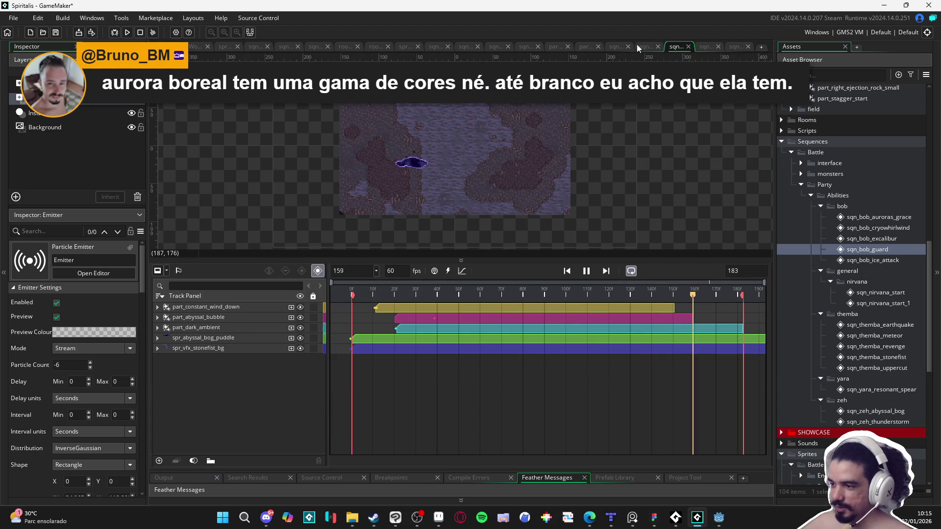
pyautogui.click(646, 48)
pyautogui.click(608, 48)
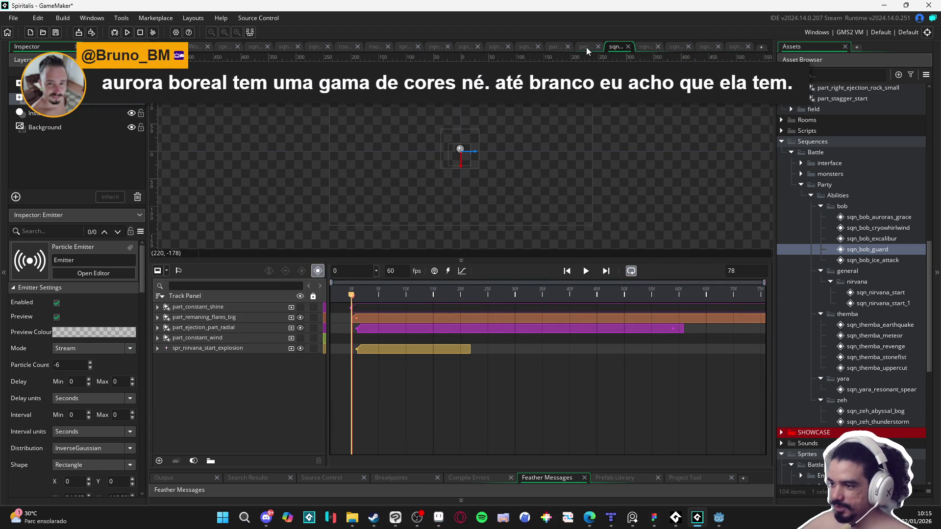
pyautogui.click(586, 48)
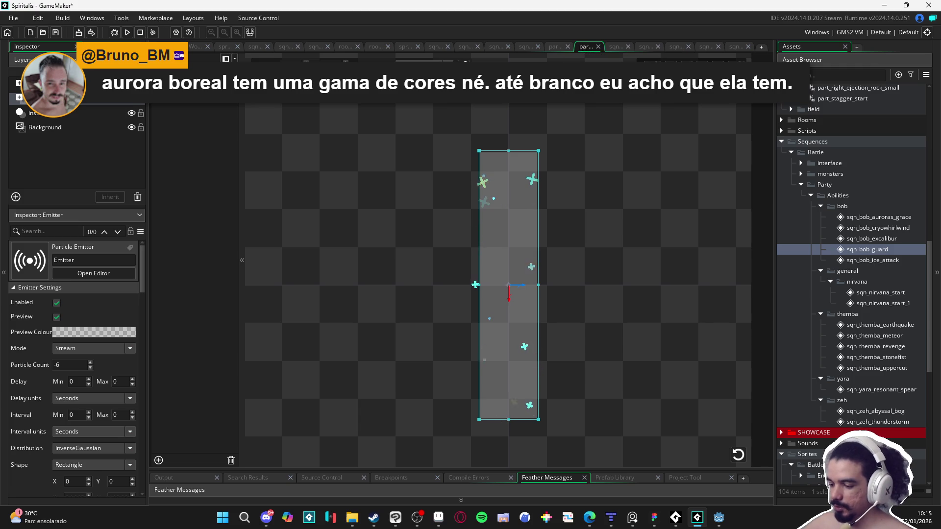
pyautogui.click(552, 49)
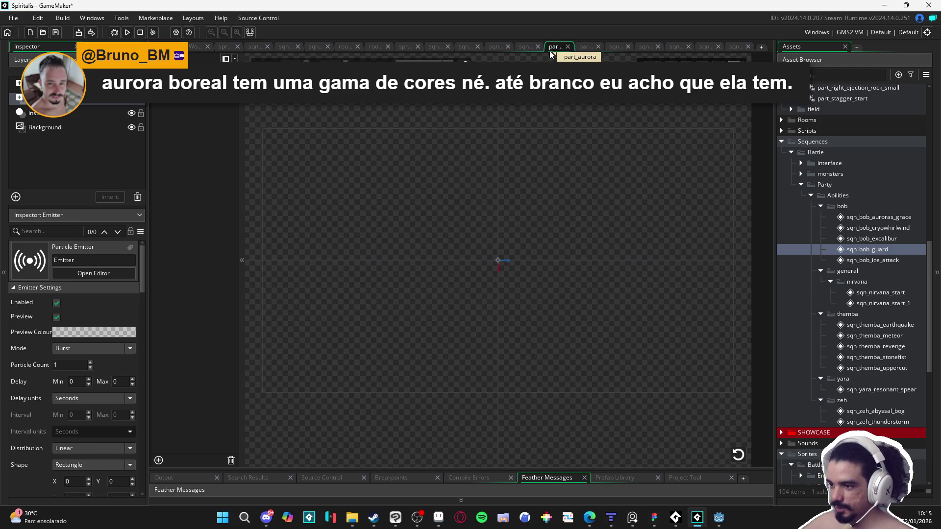
# - Preview sqn_bob_auroras_grace, stopping at frame 100, rewinding to 0 and replaying to frame 137
pyautogui.click(526, 48)
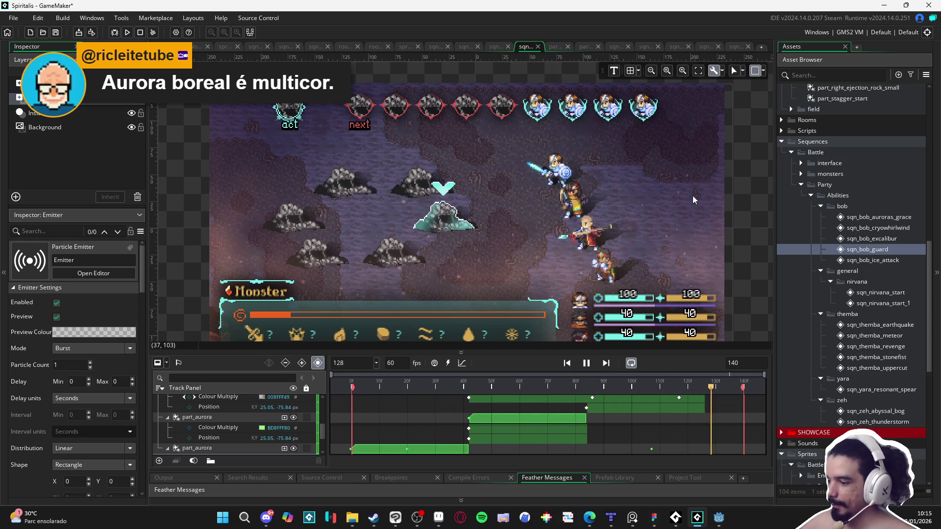
pyautogui.press('space')
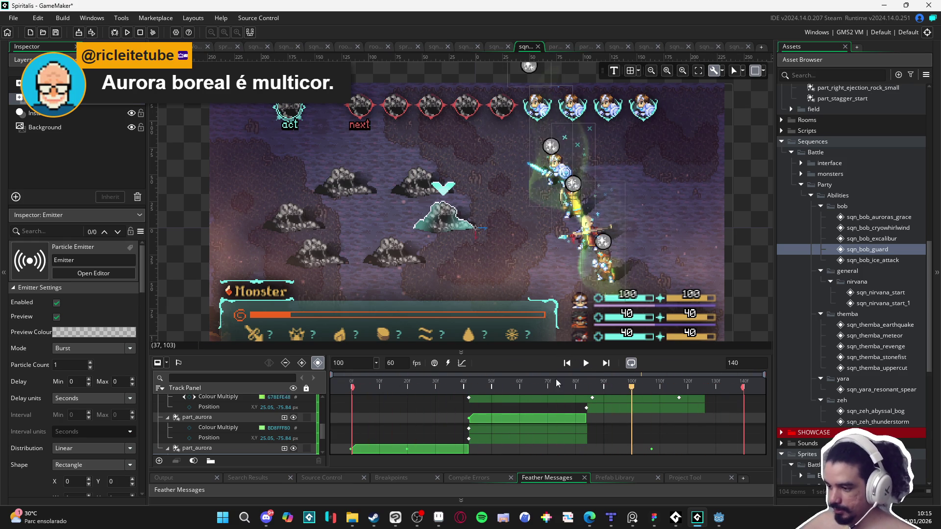
pyautogui.press('Home')
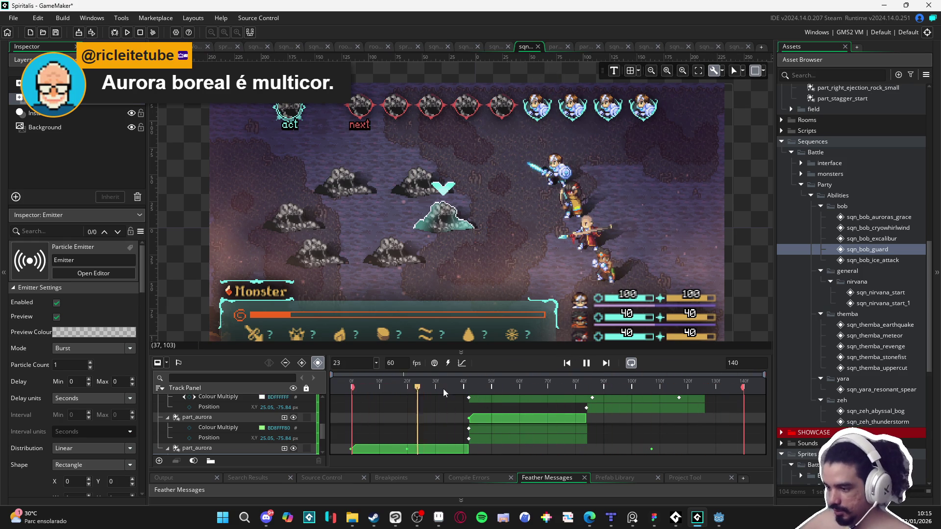
pyautogui.press('space')
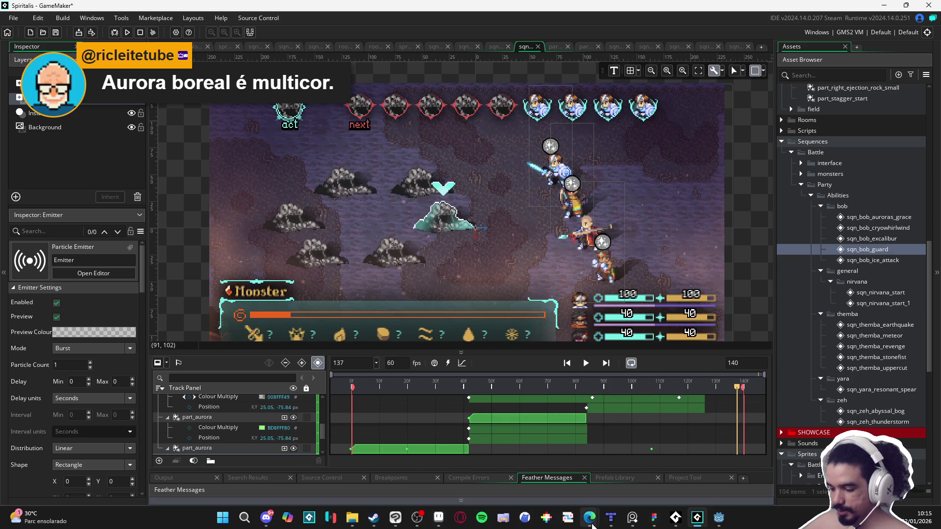
pyautogui.moveTo(591, 518)
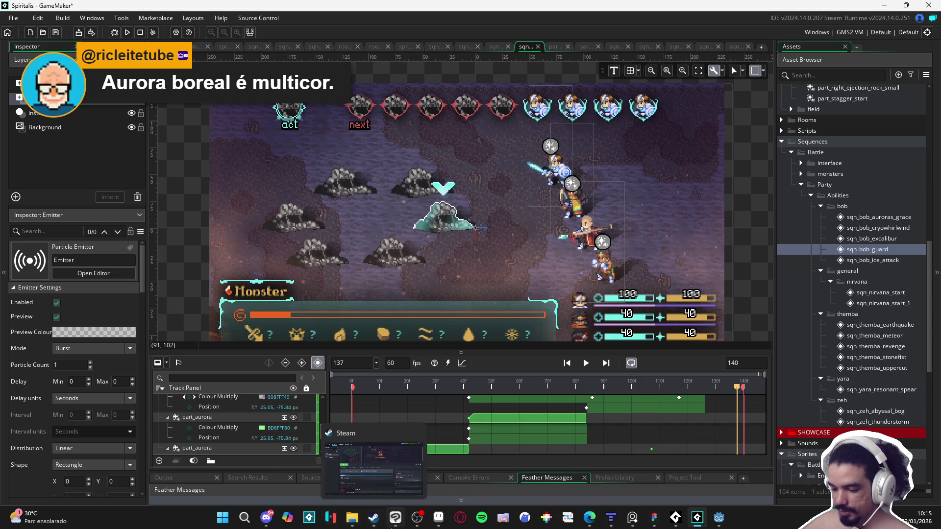
pyautogui.moveTo(351, 521)
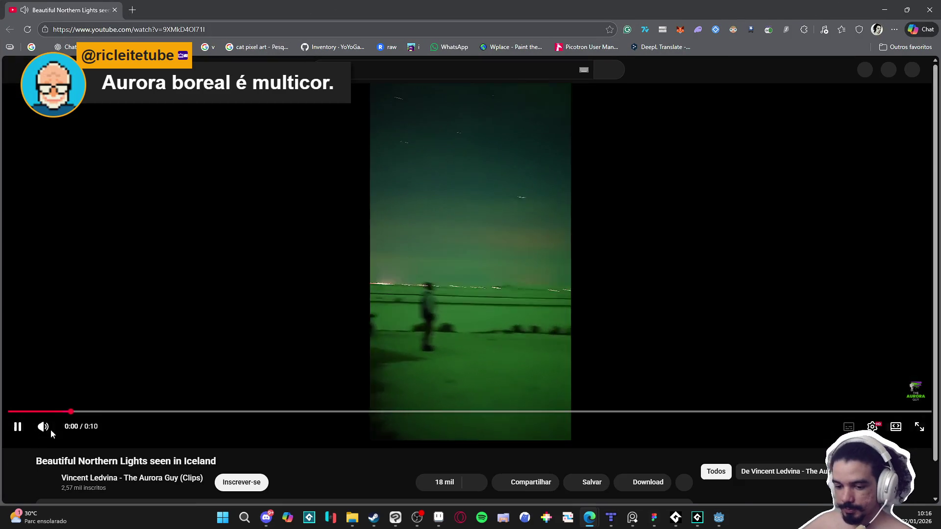
pyautogui.click(51, 430)
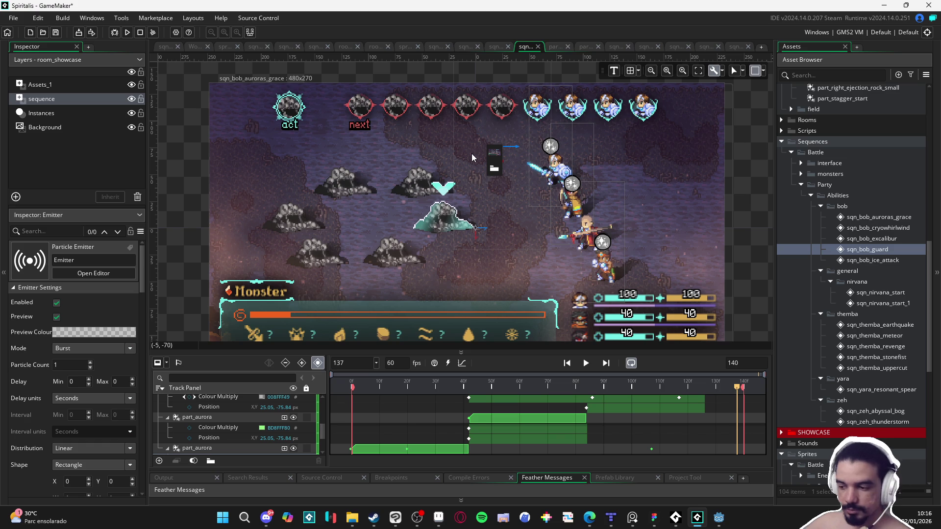
# - Play the aurora preview, glance at the Figma battle mockup, then bring up the Northern Lights video
pyautogui.click(586, 363)
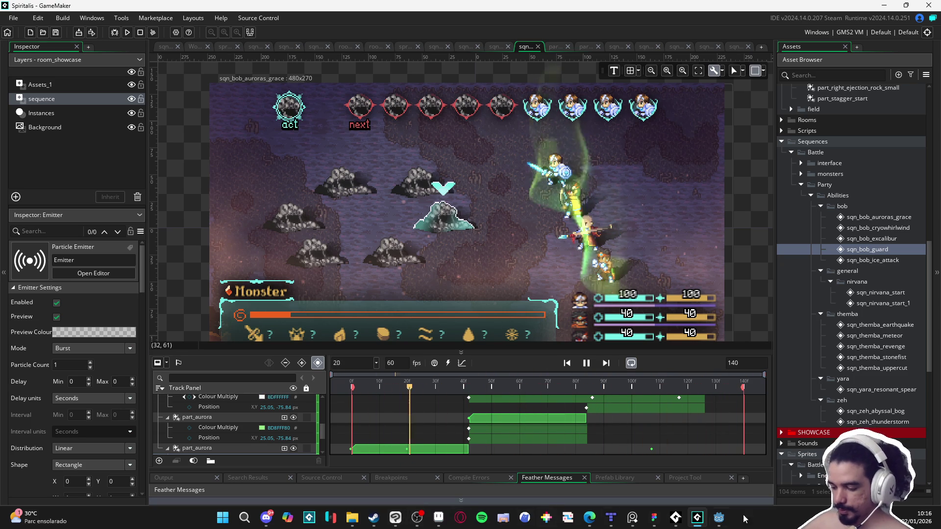
pyautogui.click(655, 520)
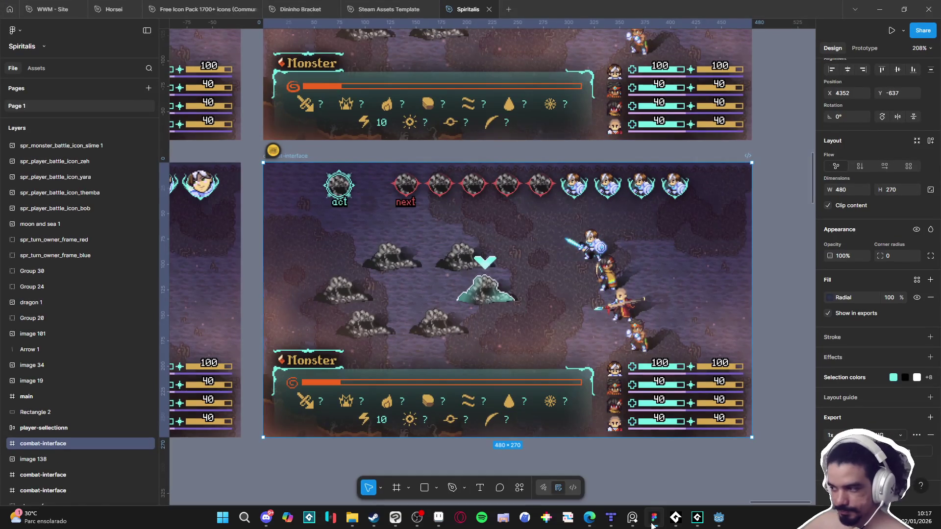
pyautogui.click(879, 9)
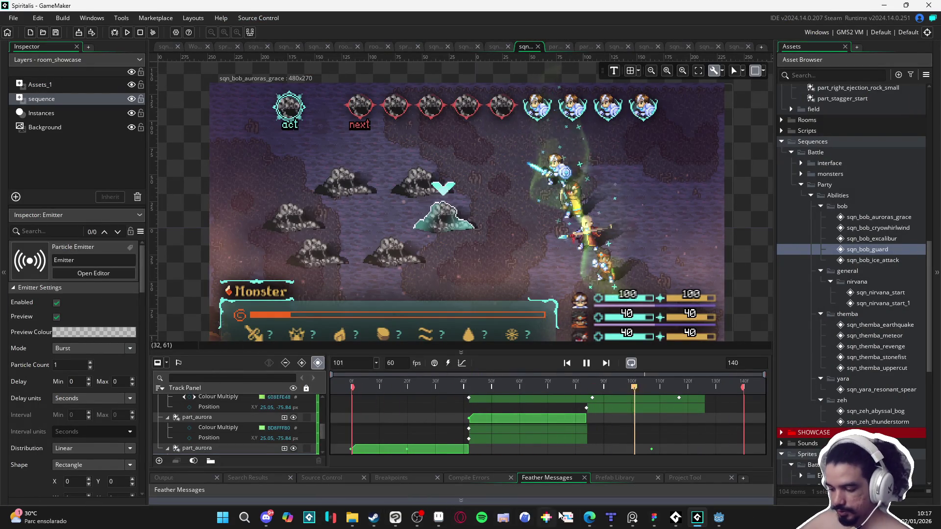
pyautogui.moveTo(588, 520)
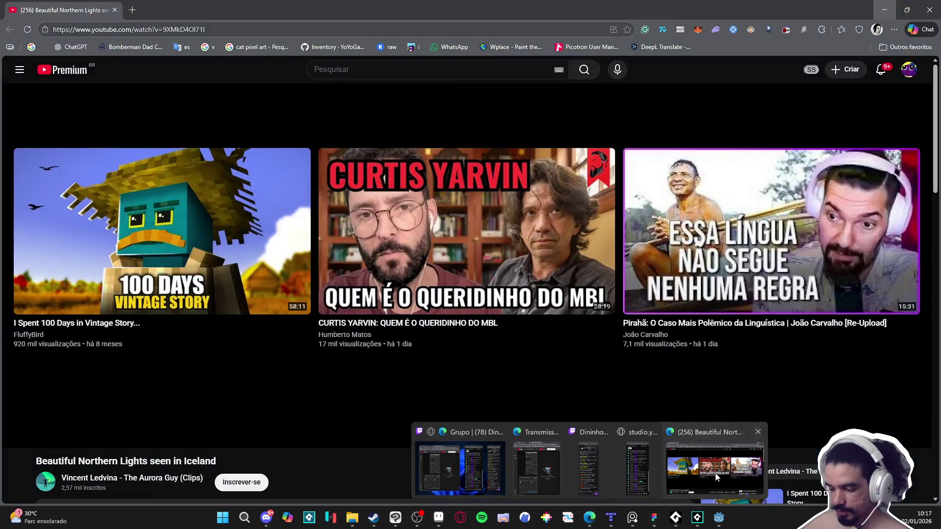
pyautogui.click(716, 478)
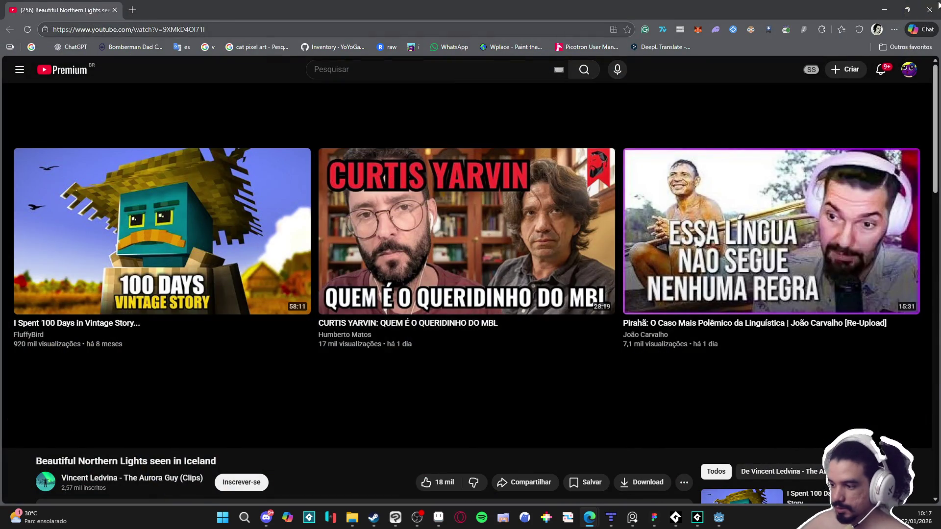
pyautogui.hotkey('alt', 'Tab')
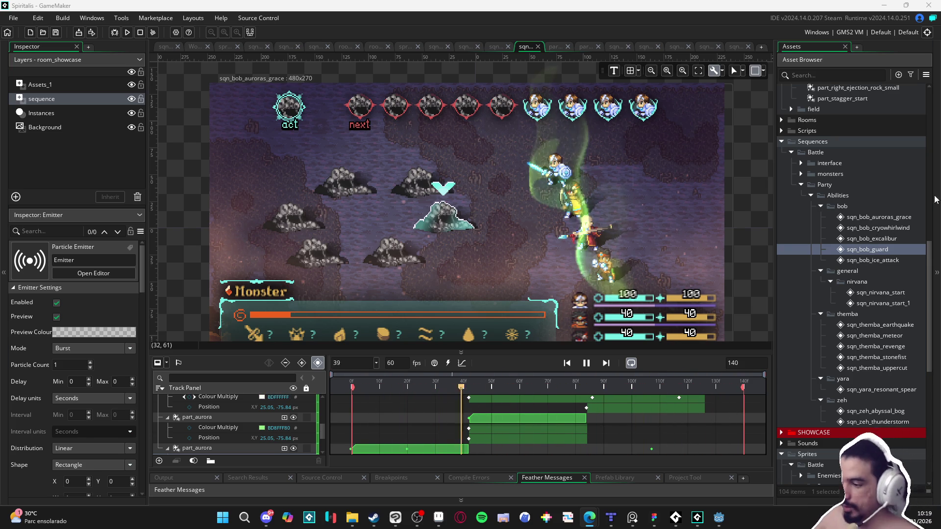
pyautogui.click(540, 77)
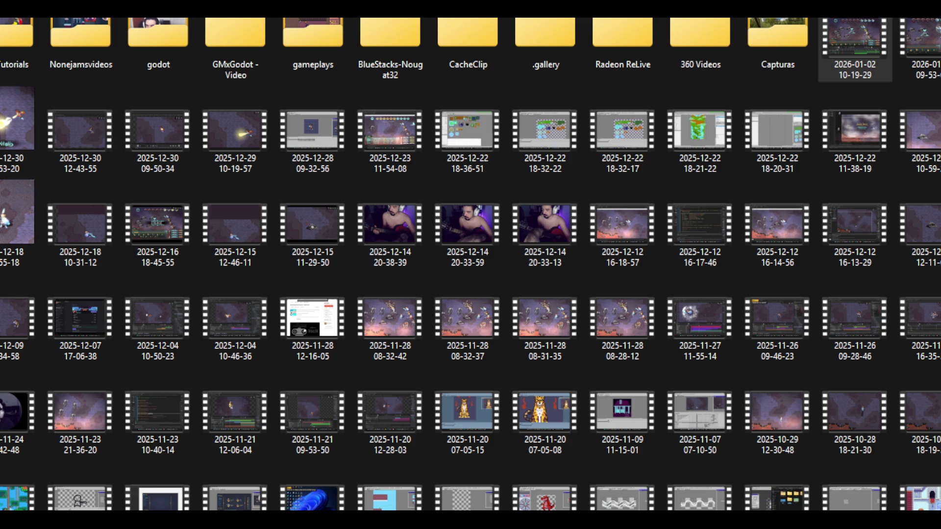
pyautogui.click(855, 49)
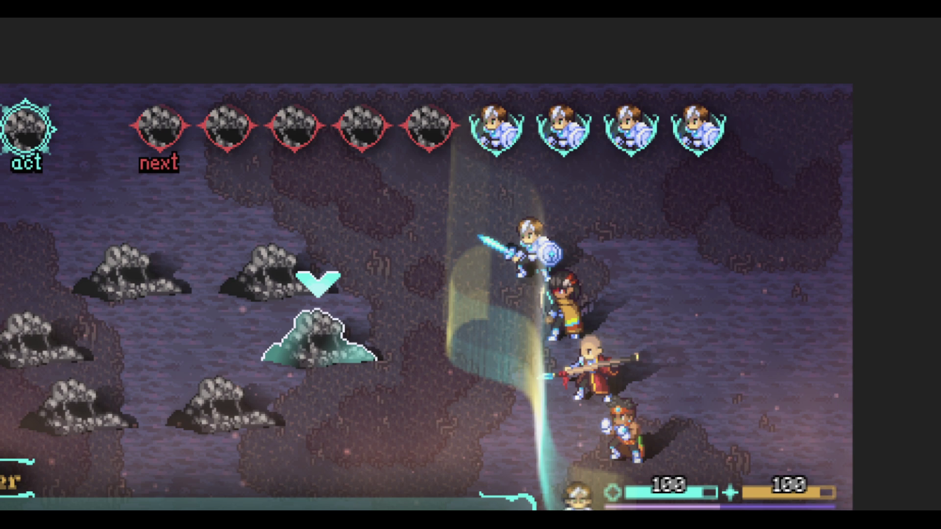
# - Free-transform the light slash, skewing its left edge out and stretching its top rightward
pyautogui.click(631, 238)
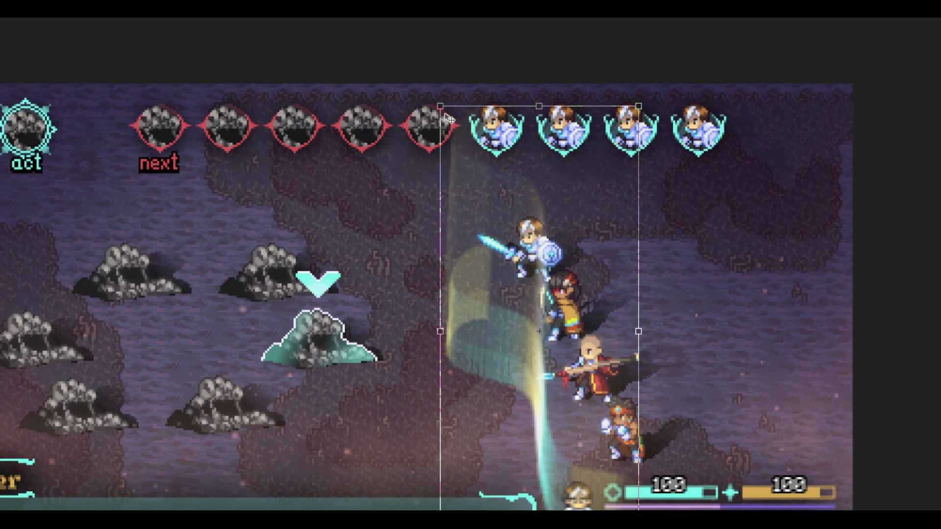
pyautogui.moveTo(445, 118); pyautogui.dragTo(399, 104)
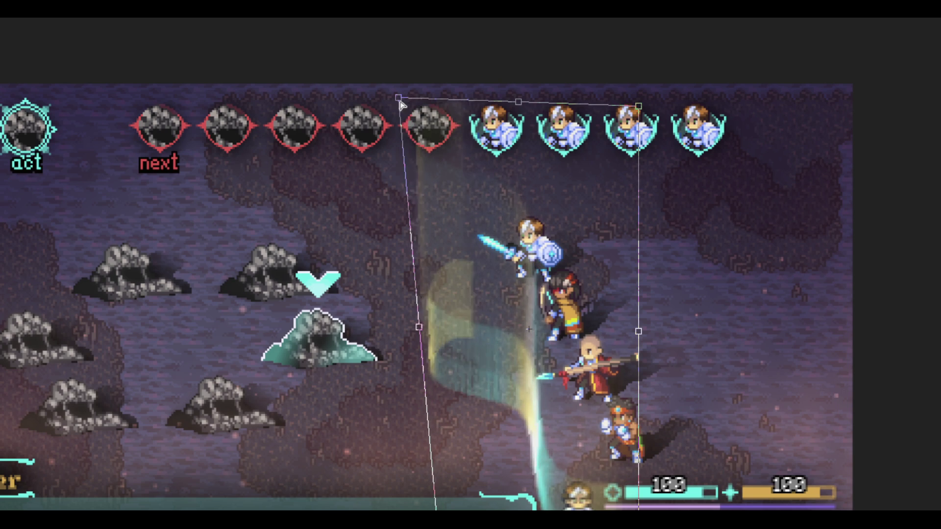
pyautogui.moveTo(640, 108)
pyautogui.mouseDown()
pyautogui.moveTo(750, 130)
pyautogui.moveTo(830, 164)
pyautogui.mouseUp()
pyautogui.moveTo(614, 378); pyautogui.dragTo(648, 275)
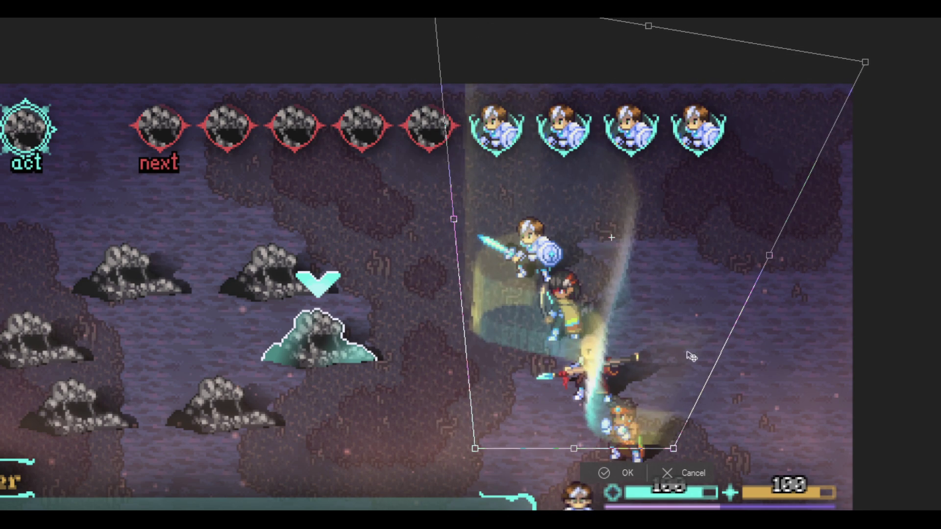
pyautogui.moveTo(679, 453); pyautogui.dragTo(647, 475)
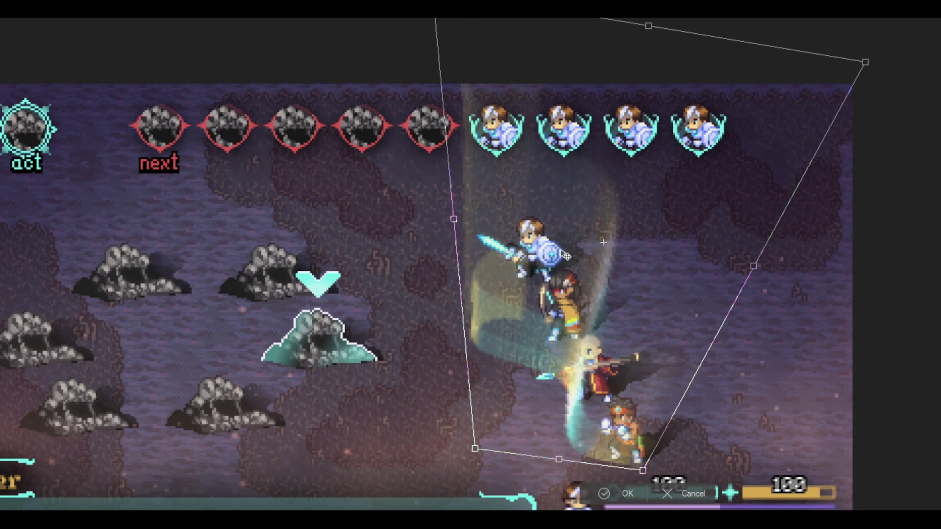
pyautogui.moveTo(478, 453); pyautogui.dragTo(477, 401)
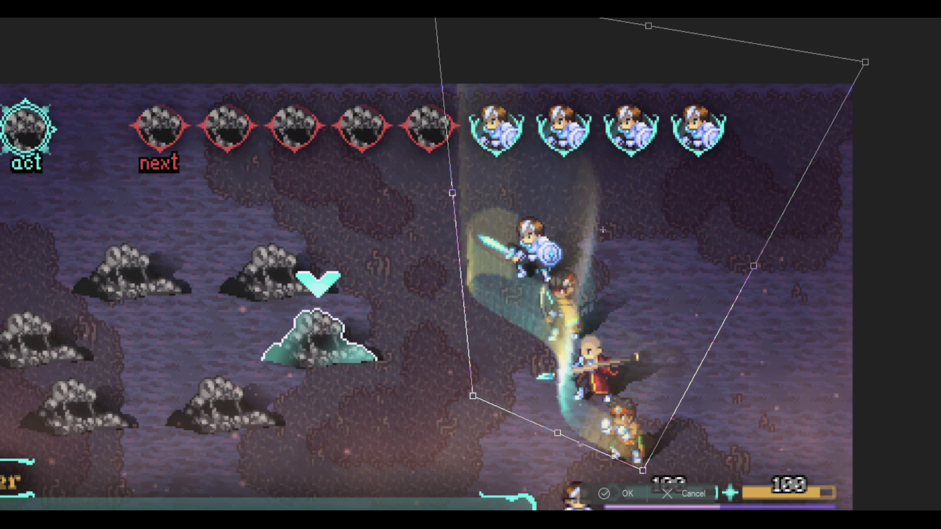
# - Curve the slash's left side and lower corner, apply the distortion, and shift it right
pyautogui.moveTo(602, 230); pyautogui.dragTo(593, 221)
pyautogui.moveTo(868, 60)
pyautogui.mouseDown()
pyautogui.moveTo(930, 59)
pyautogui.moveTo(938, 74)
pyautogui.mouseUp()
pyautogui.moveTo(474, 391); pyautogui.dragTo(491, 353)
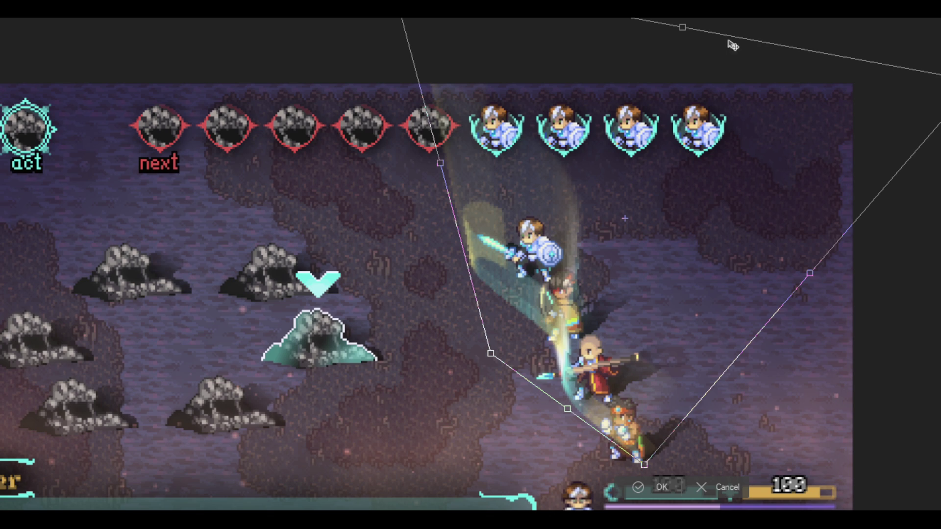
pyautogui.moveTo(490, 353)
pyautogui.mouseDown()
pyautogui.moveTo(462, 372)
pyautogui.moveTo(468, 364)
pyautogui.mouseUp()
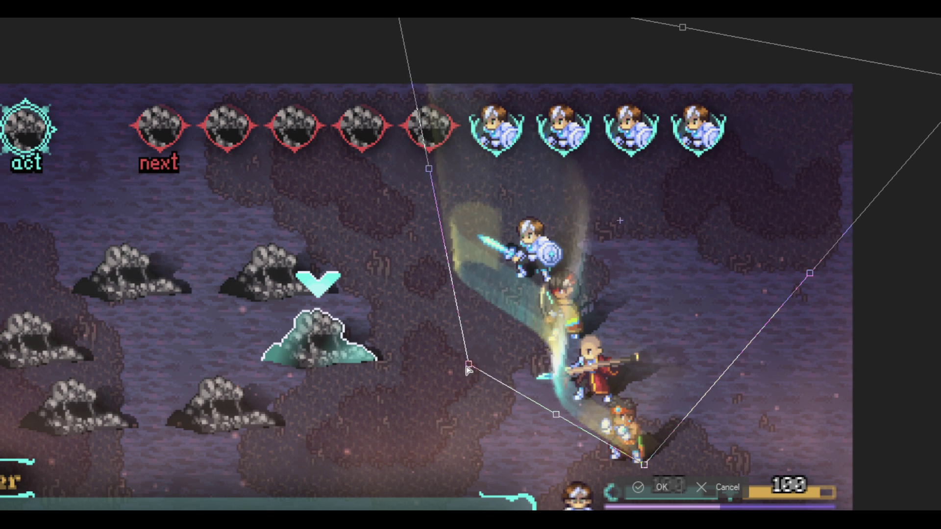
pyautogui.press('Return')
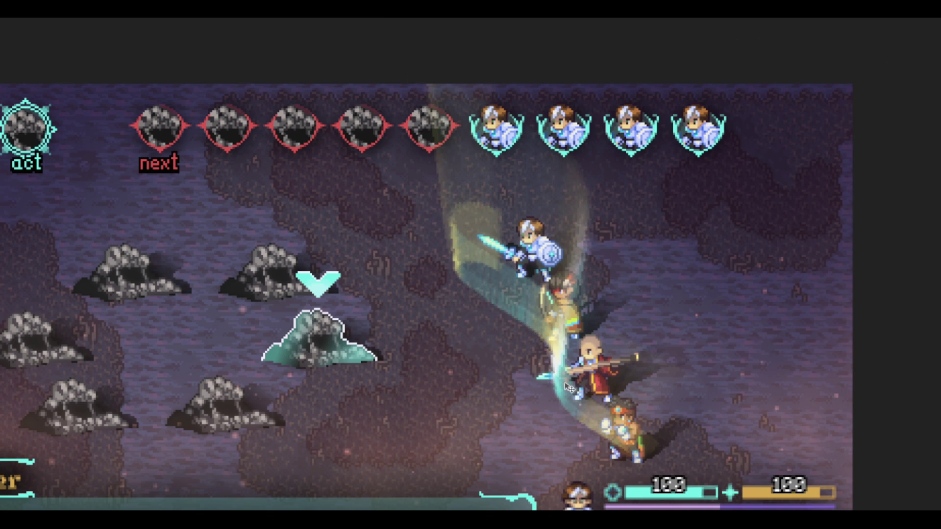
pyautogui.moveTo(569, 387); pyautogui.dragTo(582, 387)
pyautogui.scroll(-1, 591, 398)
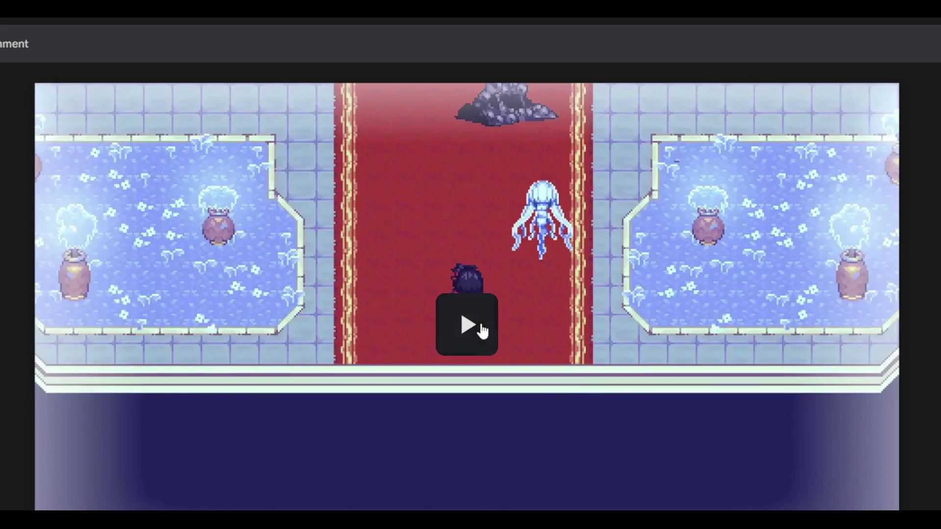
# - Start the gameplay video and let it run until the fight with the Sloth Blob
pyautogui.click(467, 326)
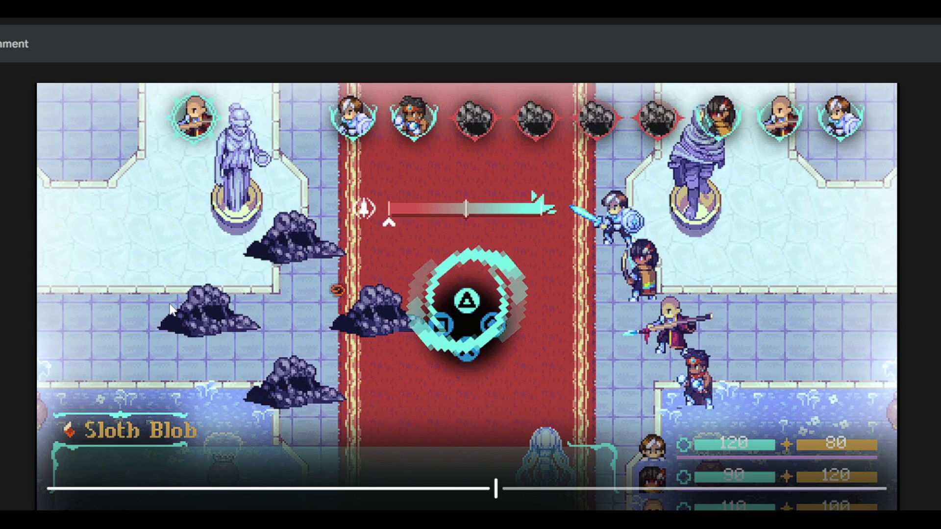
pyautogui.moveTo(346, 264)
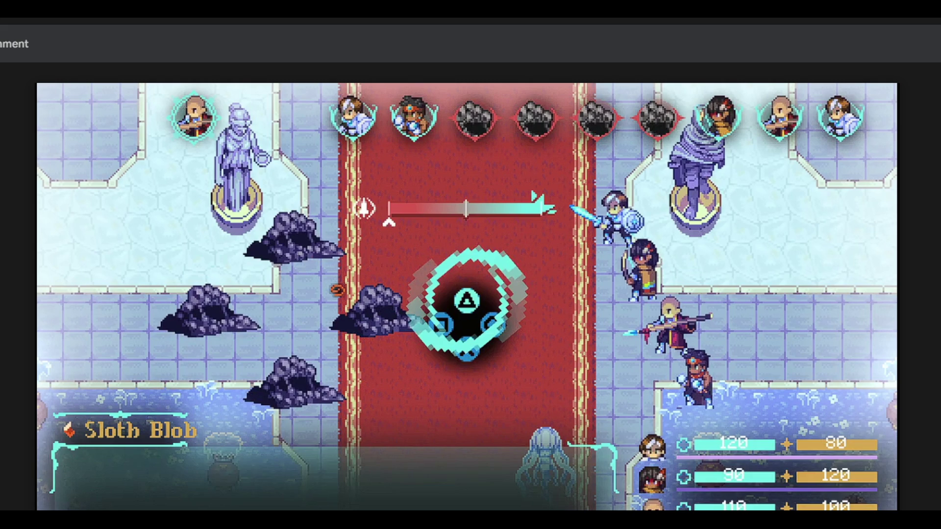
pyautogui.moveTo(670, 364)
pyautogui.moveTo(364, 323)
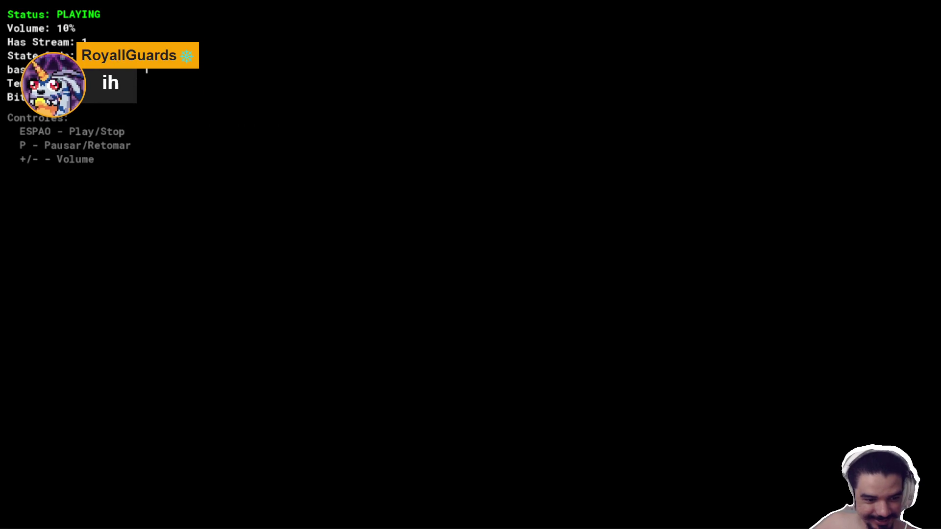
# - Leave the running game with Alt+Tab, back to the sqn_yara_resonant_spear sequence editor
pyautogui.hotkey('alt', 'Tab')
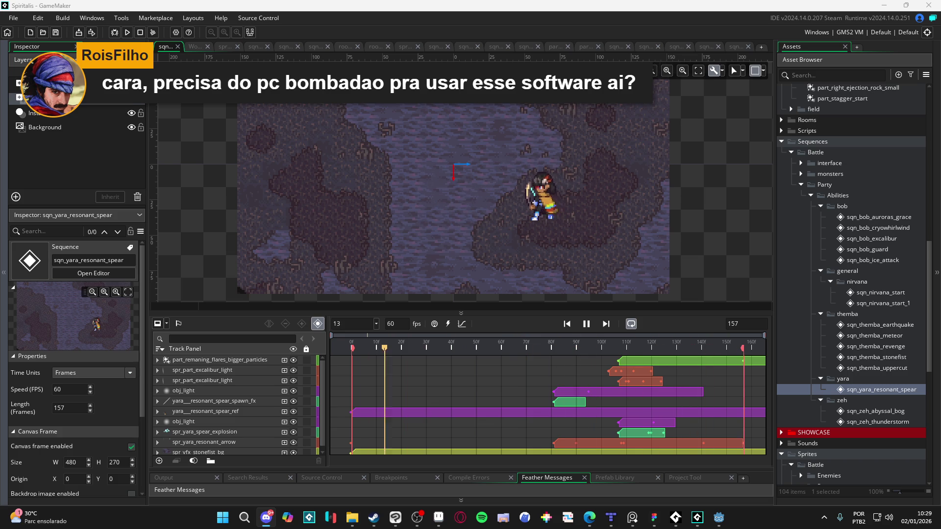
# - Drag the canvas–timeline splitter down slightly to enlarge the sqn_yara_resonant_spear preview
pyautogui.moveTo(589, 311)
pyautogui.mouseDown()
pyautogui.moveTo(590, 326)
pyautogui.moveTo(589, 316)
pyautogui.mouseUp()
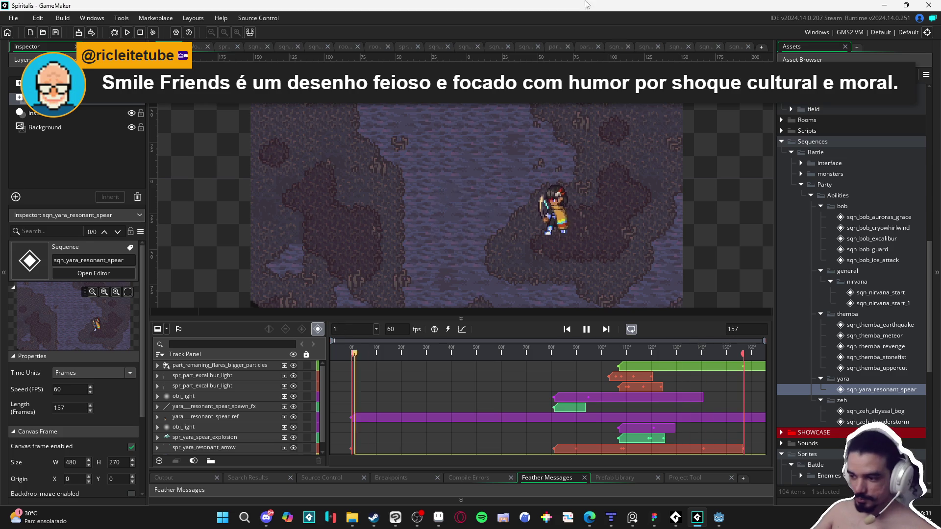
# - Close export_1.png in Aseprite, discarding its unsaved changes
pyautogui.click(439, 518)
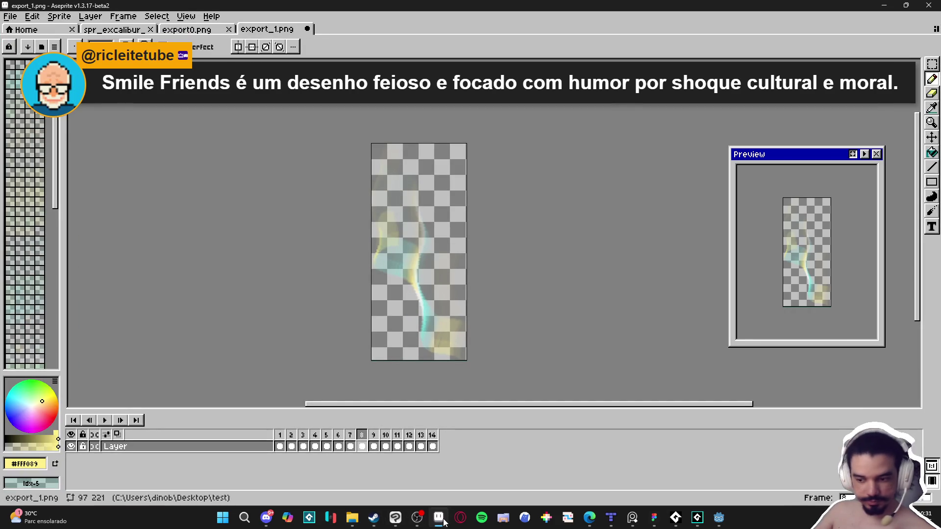
pyautogui.click(307, 28)
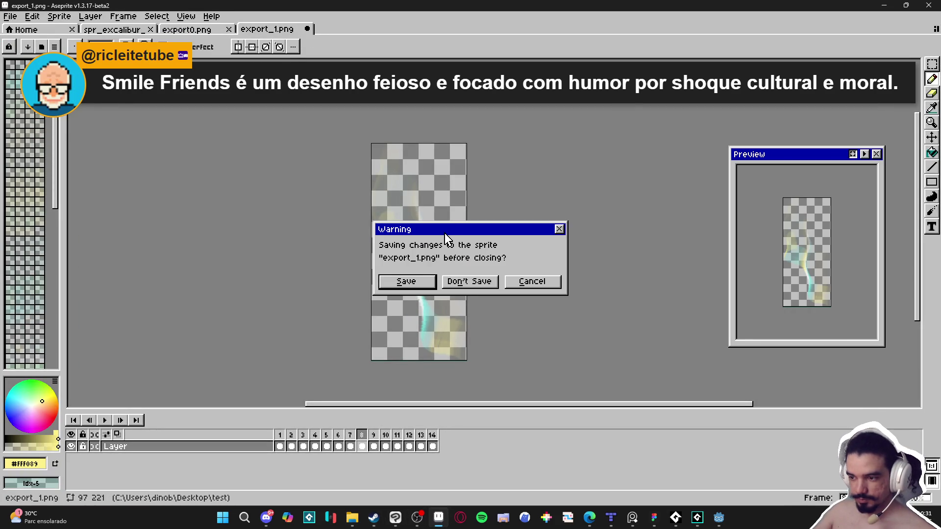
pyautogui.click(463, 283)
# - Bring up a File Explorer window from the taskbar
pyautogui.click(417, 518)
pyautogui.click(438, 518)
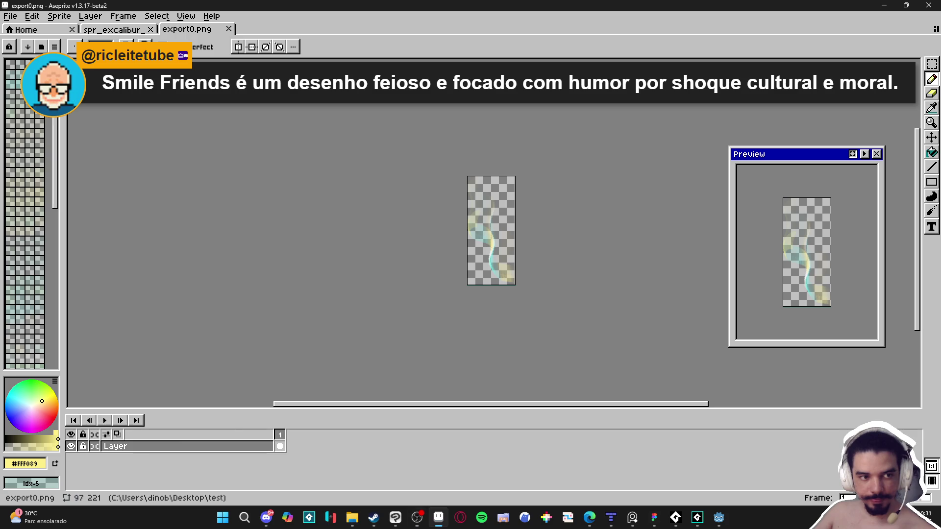
pyautogui.click(353, 517)
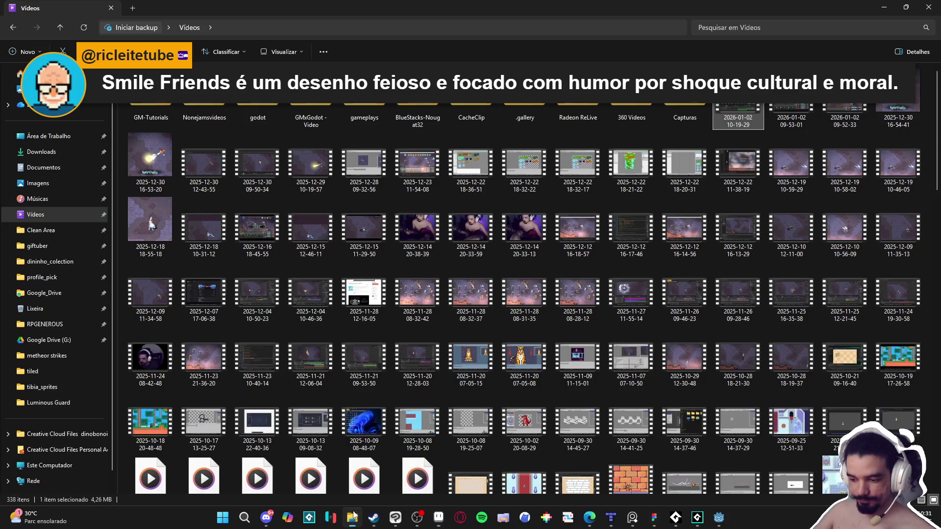
pyautogui.click(928, 7)
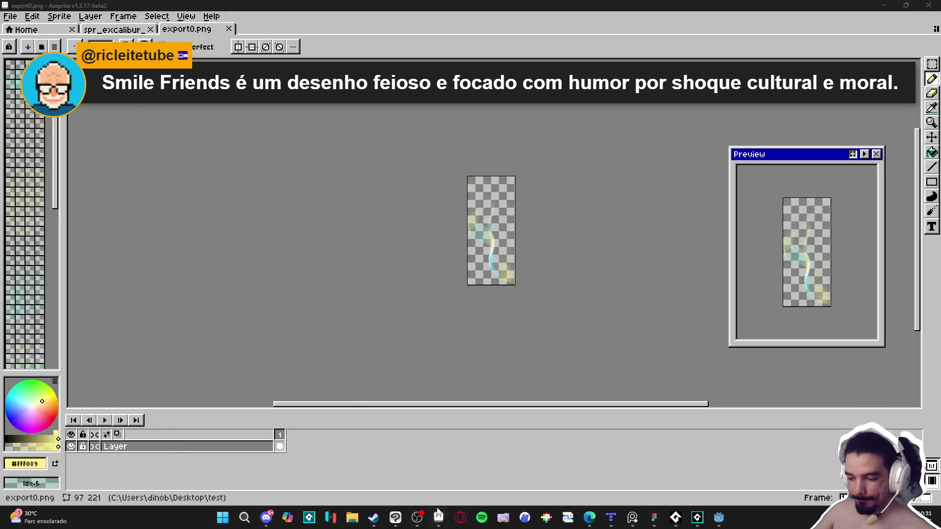
pyautogui.click(353, 518)
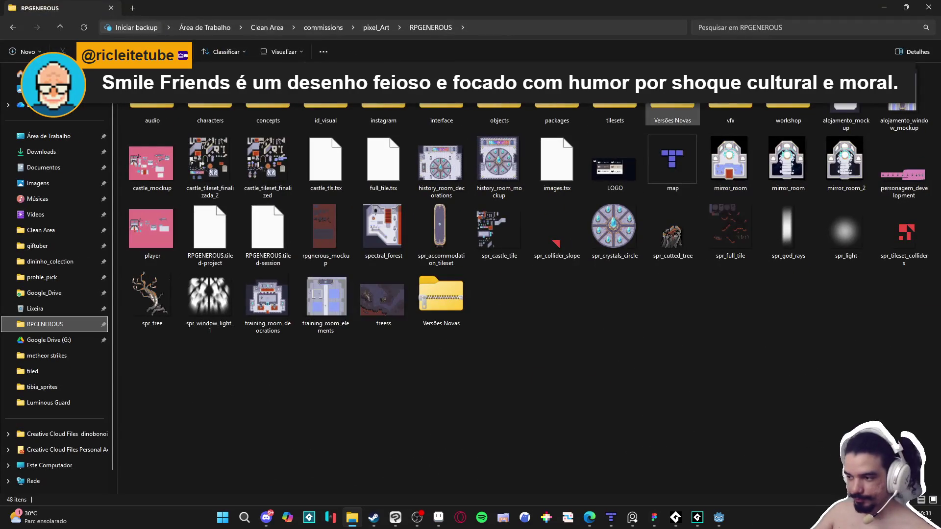
# - Browse into vfx > character_spells > yara > resonant_arrow
pyautogui.doubleClick(731, 115)
pyautogui.doubleClick(210, 107)
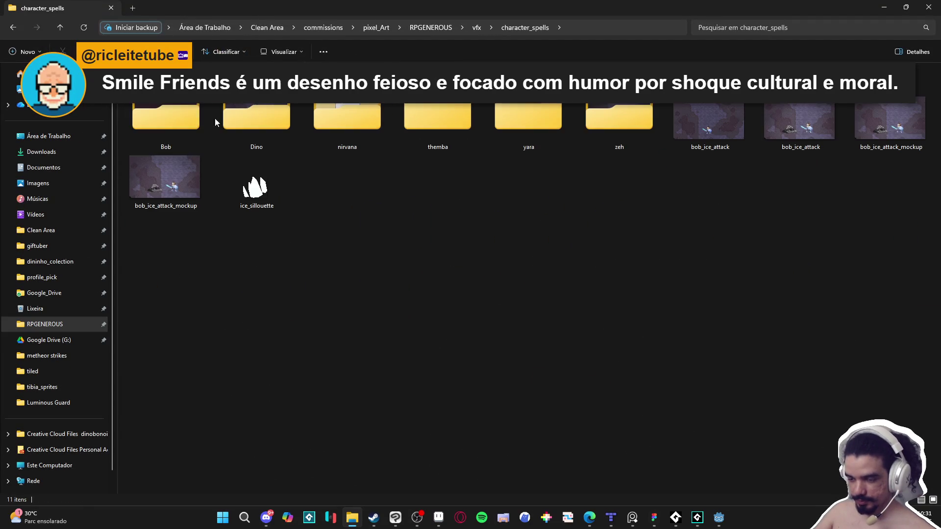
pyautogui.doubleClick(529, 121)
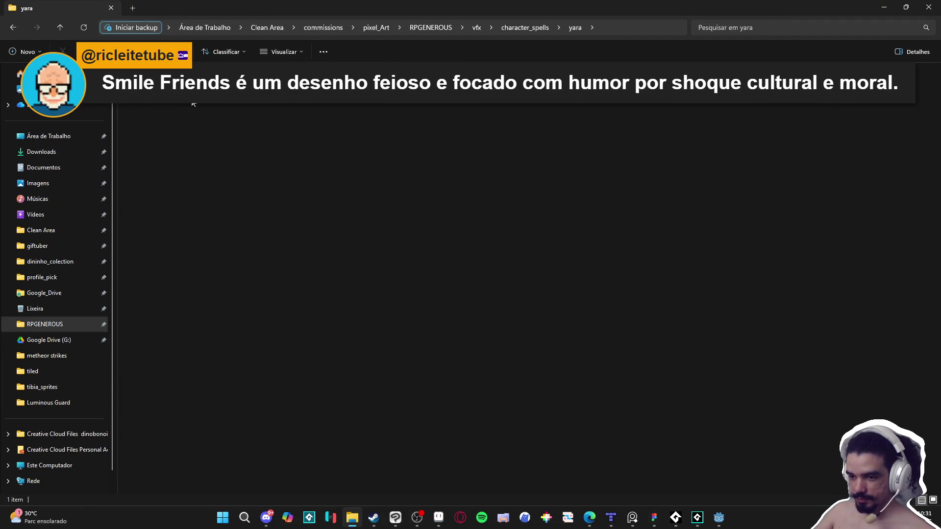
pyautogui.doubleClick(211, 115)
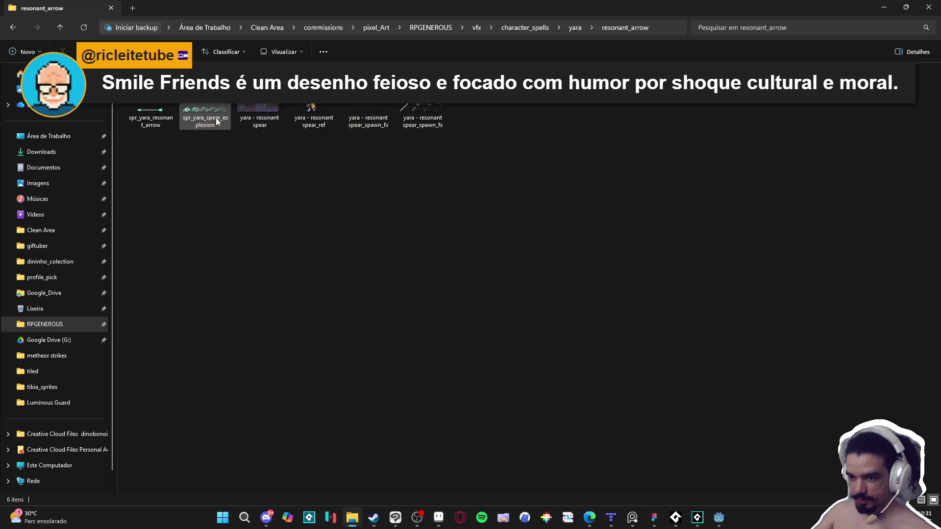
# - Preview the spear reference image, then open the resonant spear animation file
pyautogui.click(302, 106)
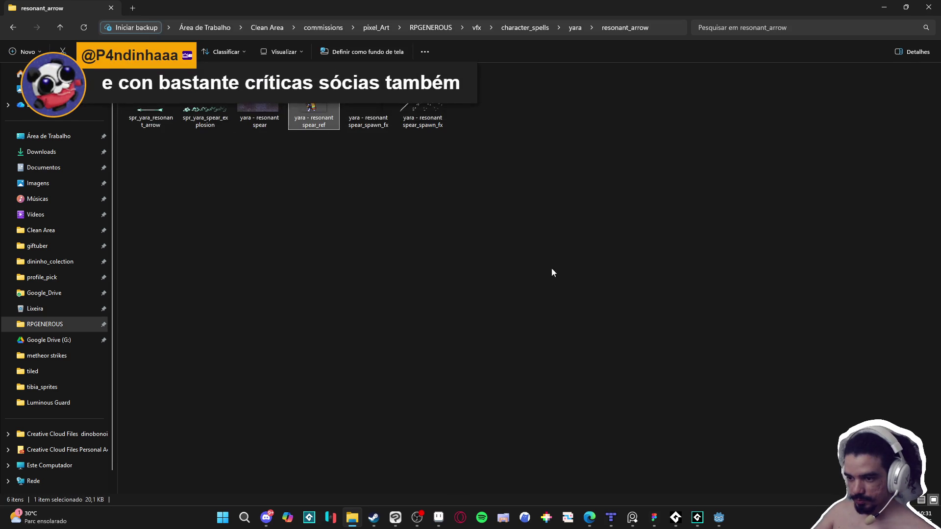
pyautogui.click(739, 62)
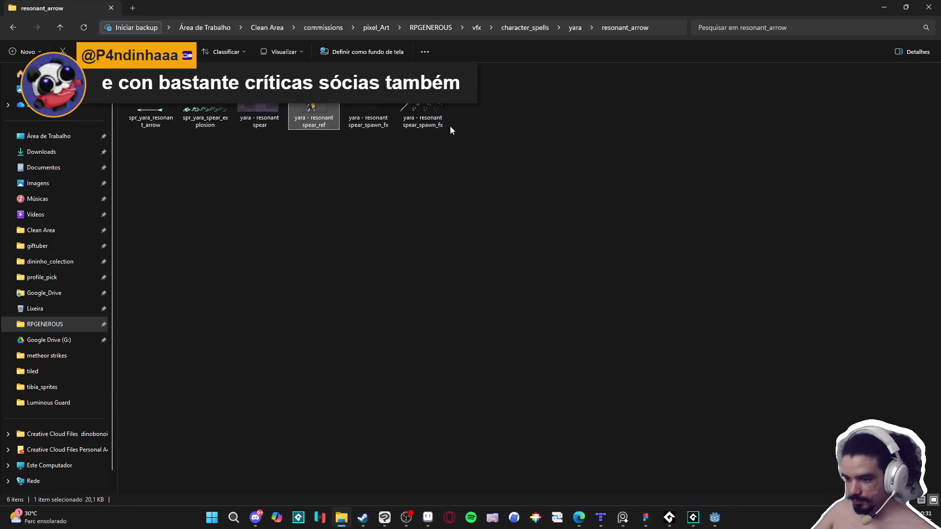
pyautogui.doubleClick(270, 112)
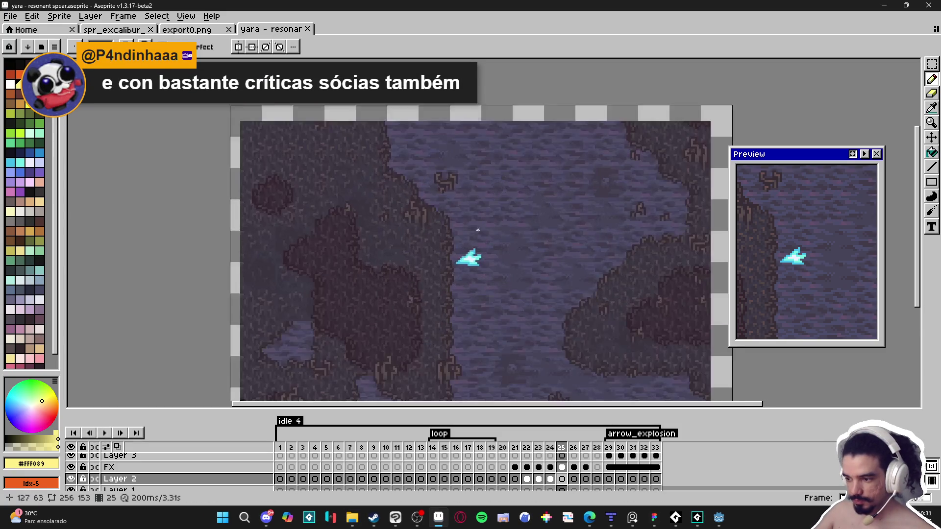
# - Scroll the folder listing and switch over to the browser window
pyautogui.scroll(-3, 482, 228)
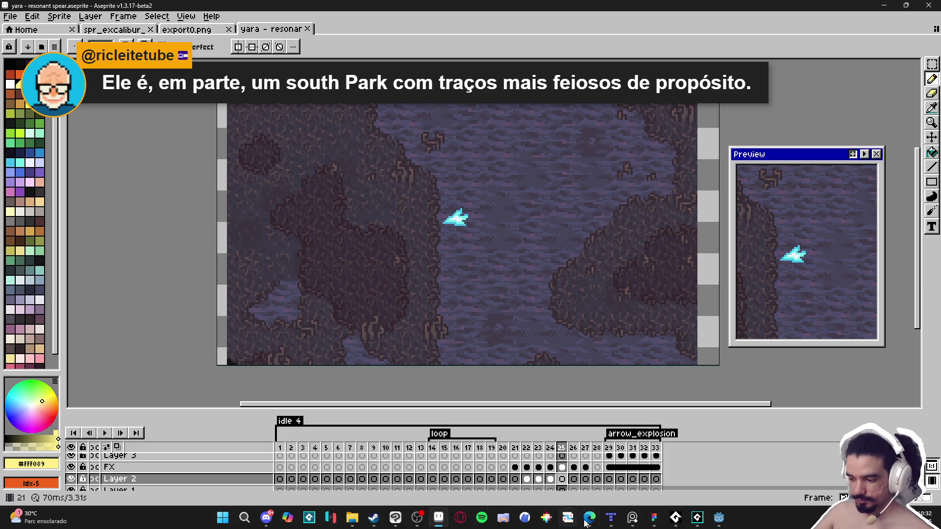
pyautogui.moveTo(589, 517)
pyautogui.click(736, 468)
# - Image-search 'smile friends', enlarge an IMDb still, then close the browser
pyautogui.click(234, 29)
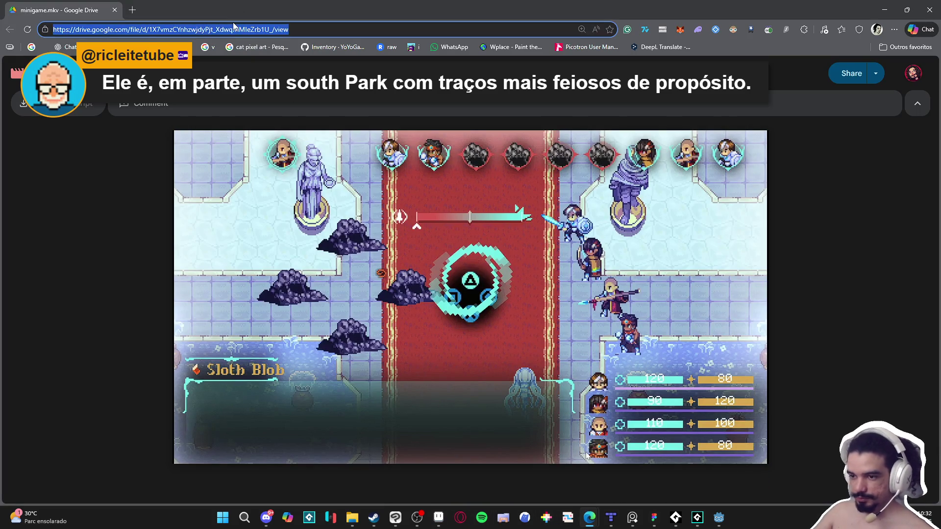
pyautogui.write('smile f')
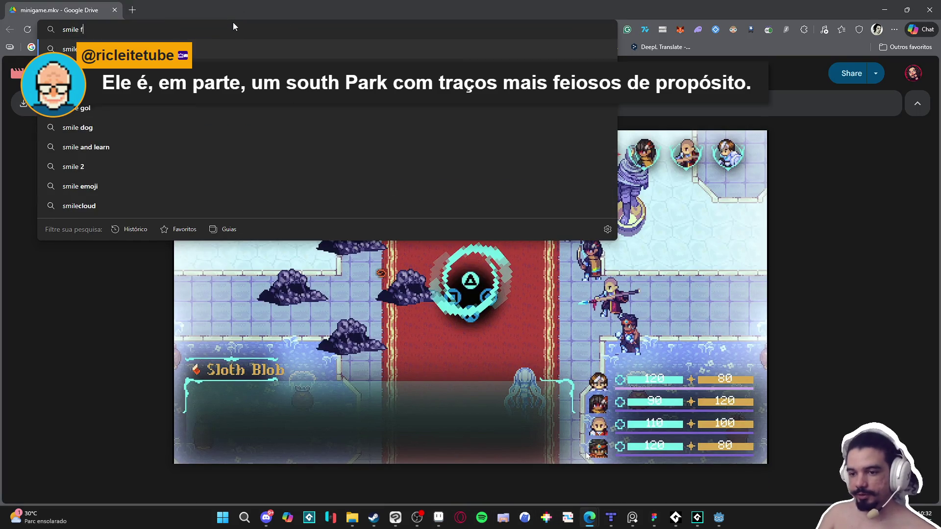
pyautogui.write('riends')
pyautogui.press('Return')
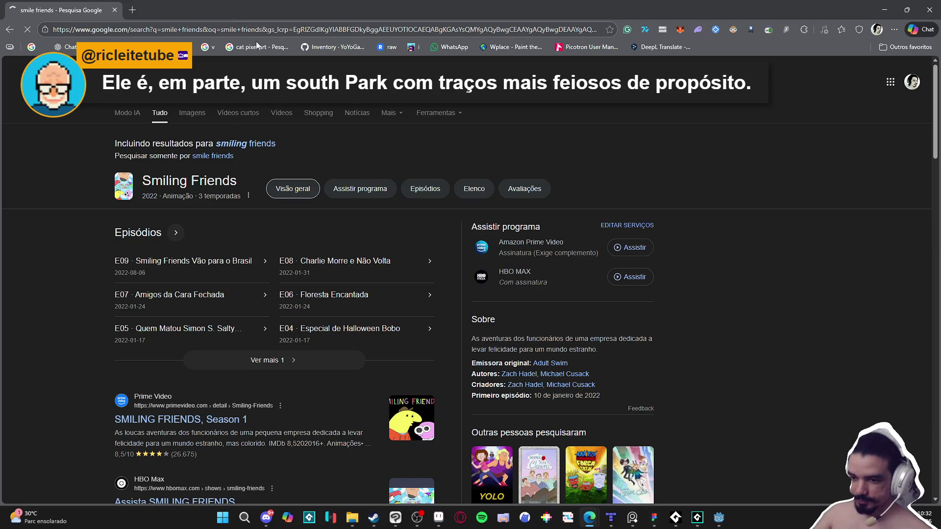
pyautogui.click(191, 113)
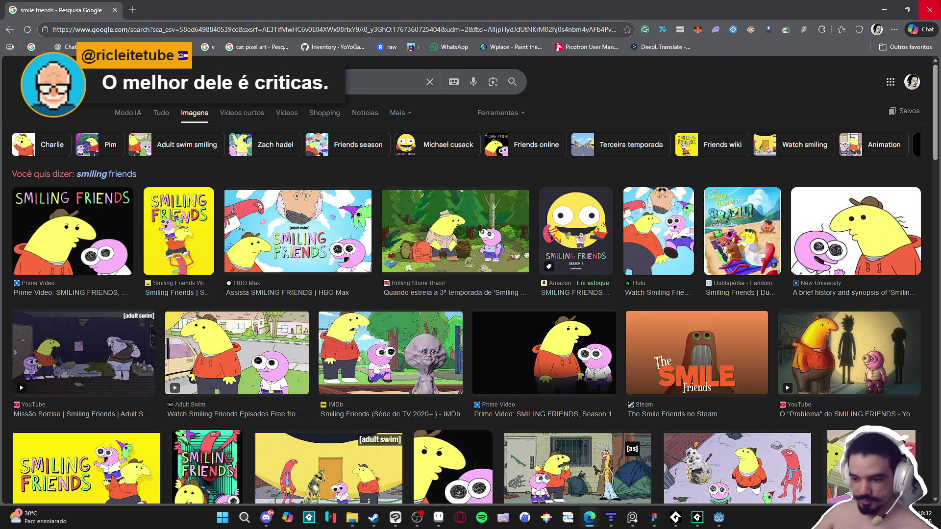
pyautogui.click(456, 368)
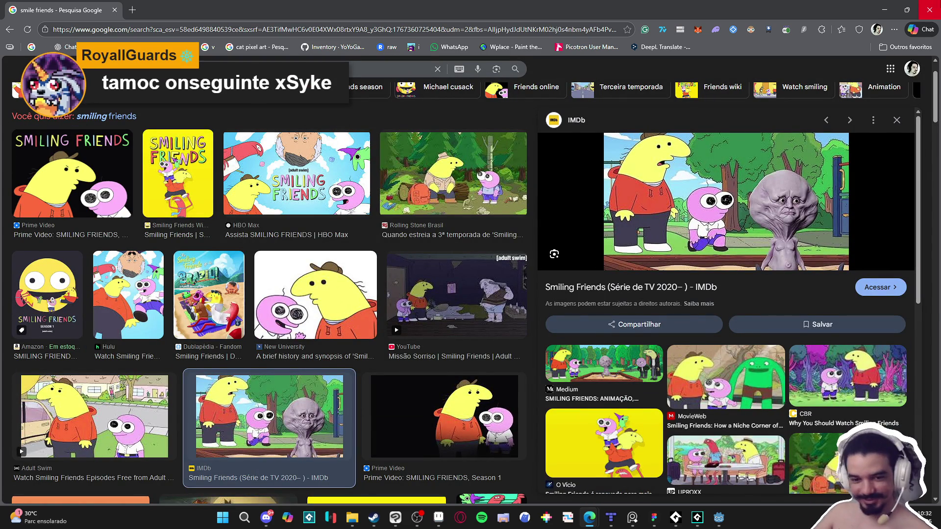
pyautogui.click(930, 10)
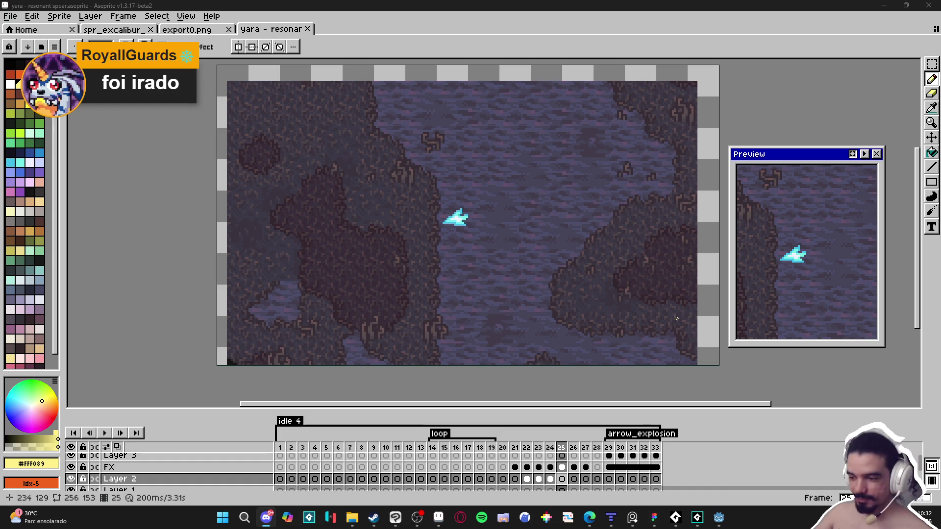
# - Raise the timeline's top edge so all six layers show, nudging the canvas right
pyautogui.click(482, 383)
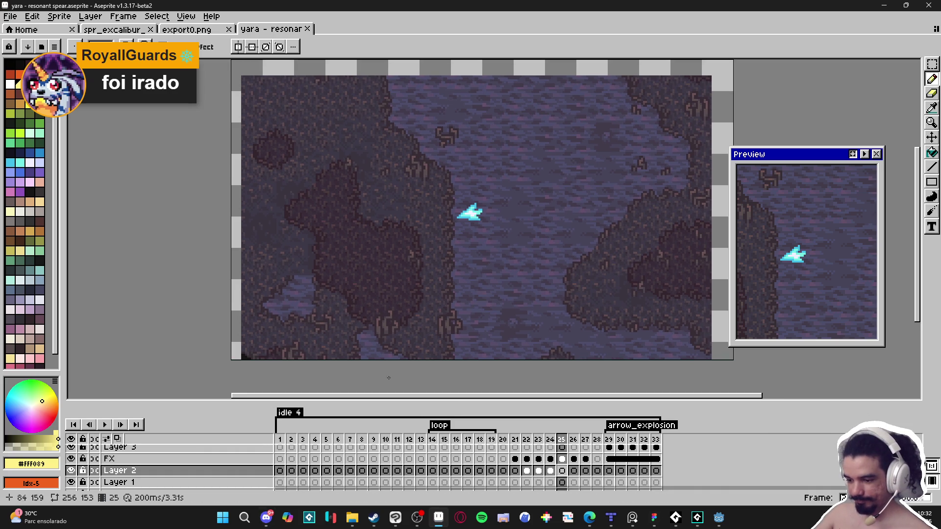
pyautogui.click(279, 441)
pyautogui.scroll(-3, 135, 475)
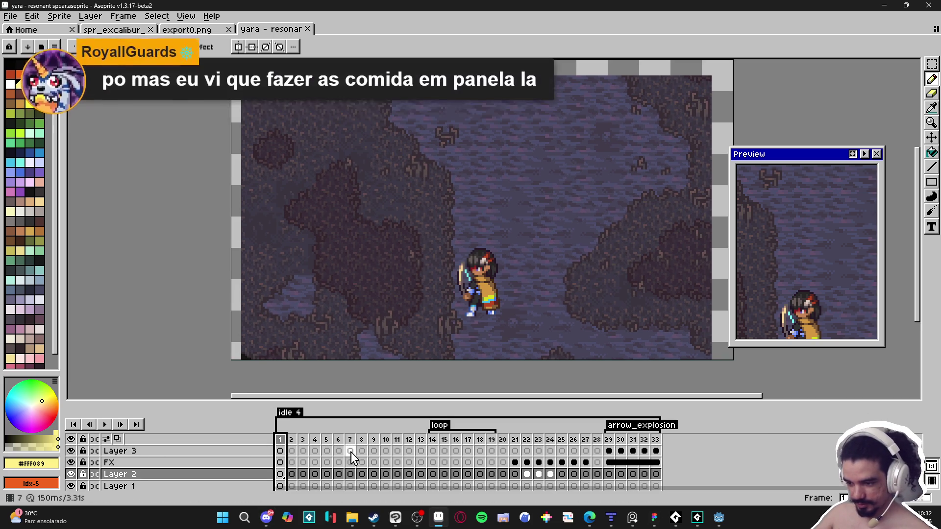
pyautogui.moveTo(378, 407); pyautogui.dragTo(380, 359)
pyautogui.moveTo(521, 206); pyautogui.dragTo(531, 204)
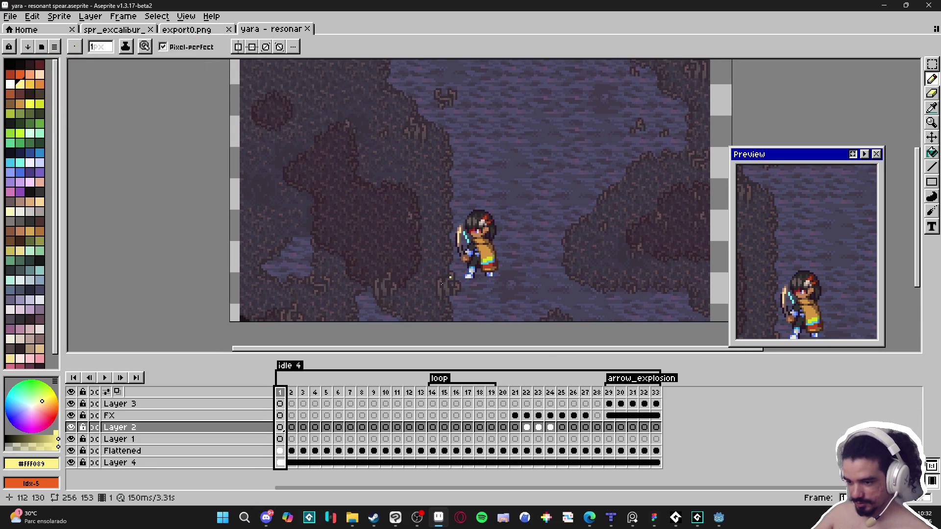
# - Play the animation, stop it, and return to frame 1
pyautogui.click(105, 378)
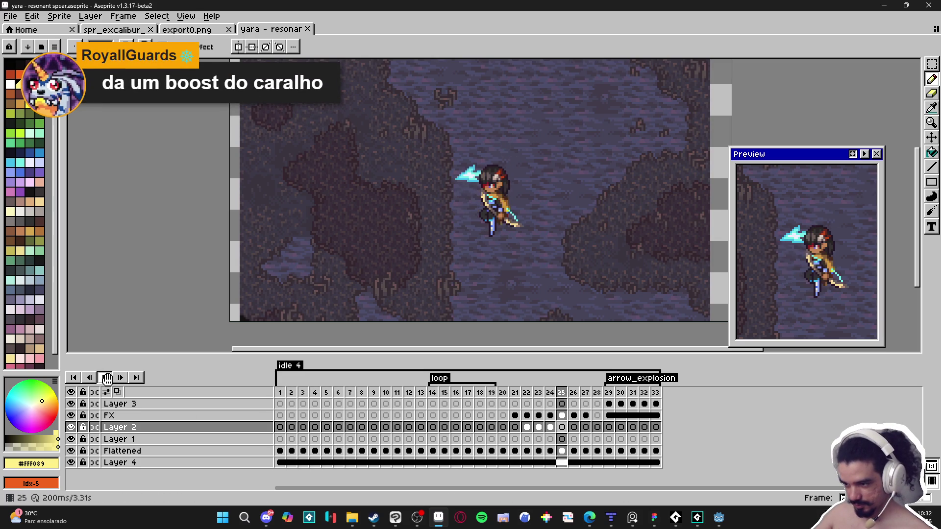
pyautogui.click(105, 378)
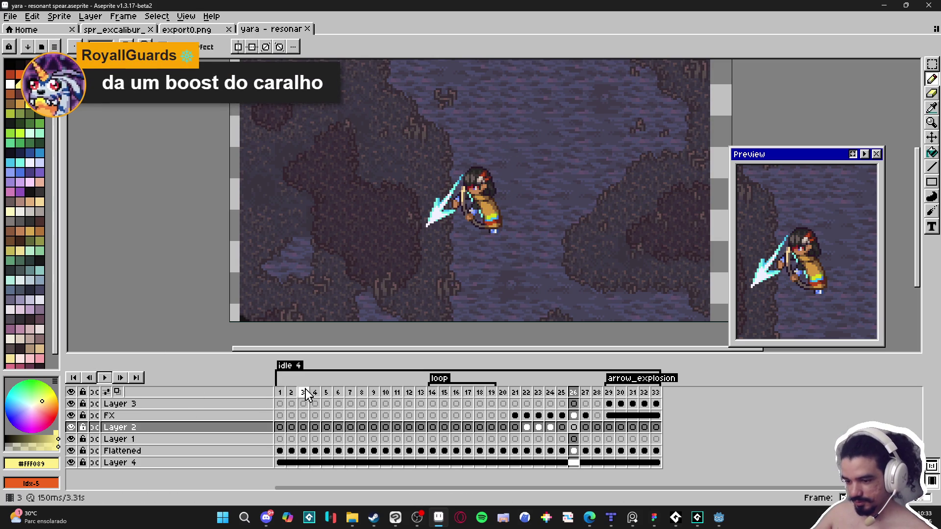
pyautogui.click(279, 396)
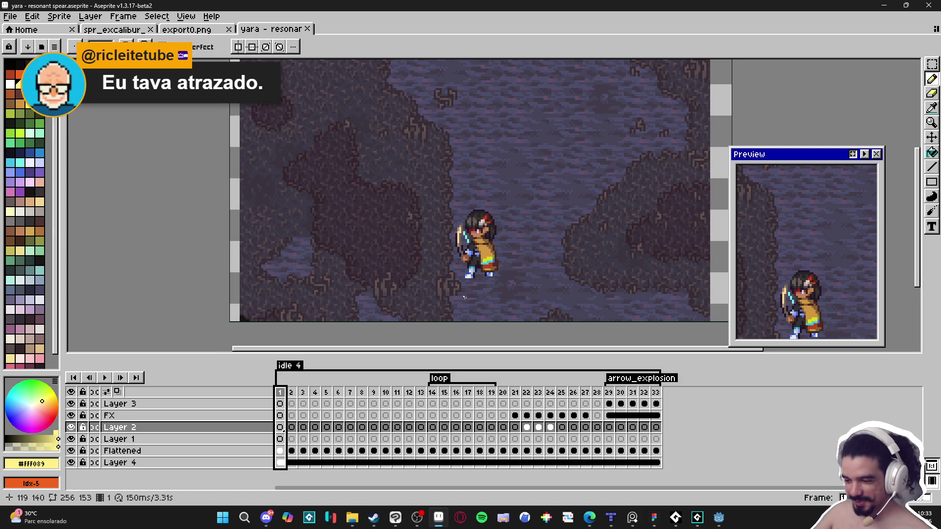
# - Replay the animation, stop on frame 11, and step through frames 9, 10 and 11
pyautogui.scroll(1, 300, 293)
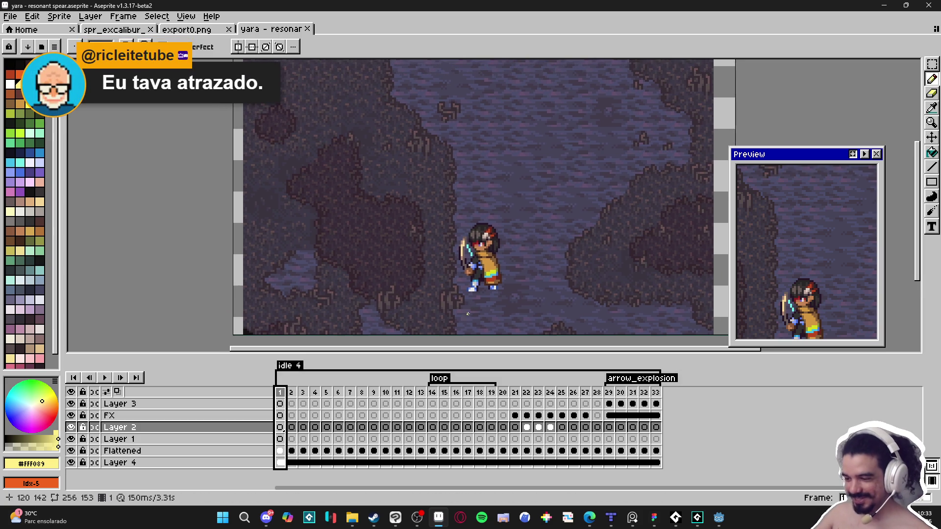
pyautogui.click(105, 378)
pyautogui.click(105, 378)
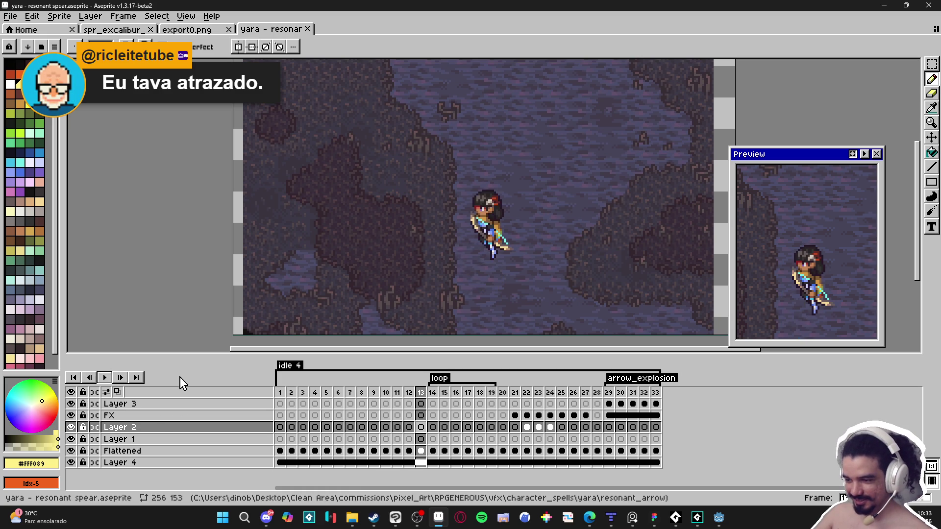
pyautogui.click(398, 392)
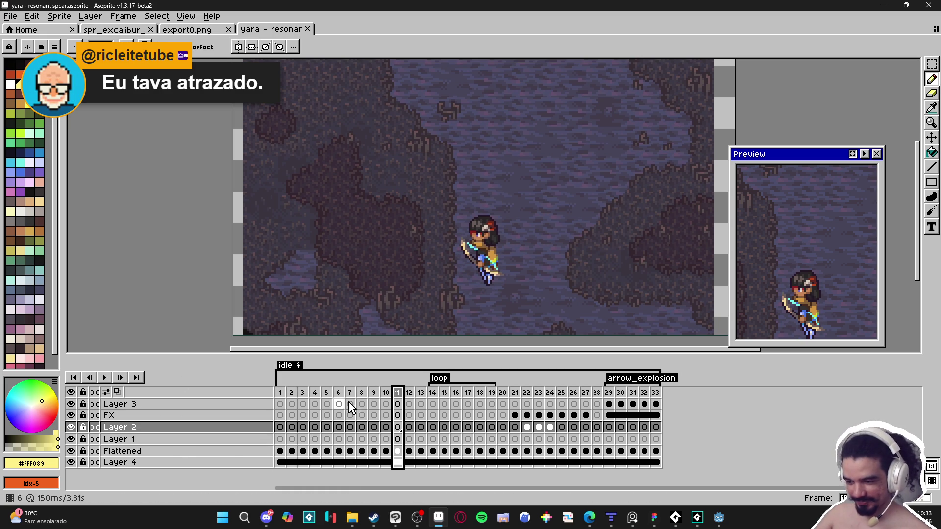
pyautogui.click(373, 393)
pyautogui.click(386, 392)
pyautogui.click(398, 394)
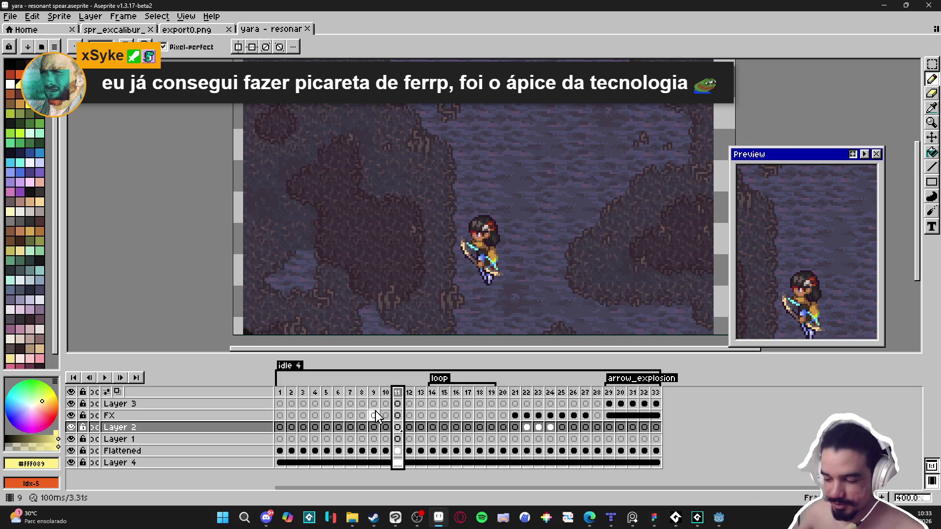
pyautogui.click(386, 428)
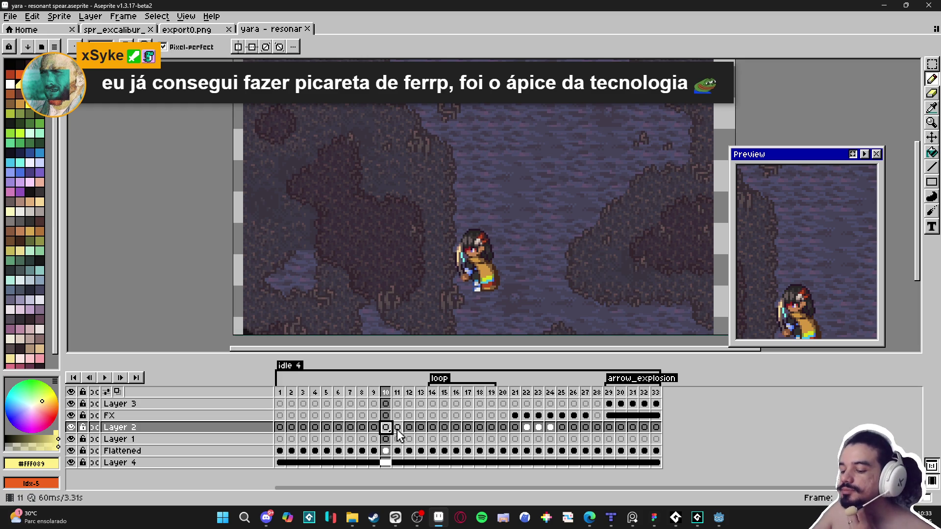
# - From the FX cel at frame 11, add a new Layer 5 with Shift+N
pyautogui.click(398, 430)
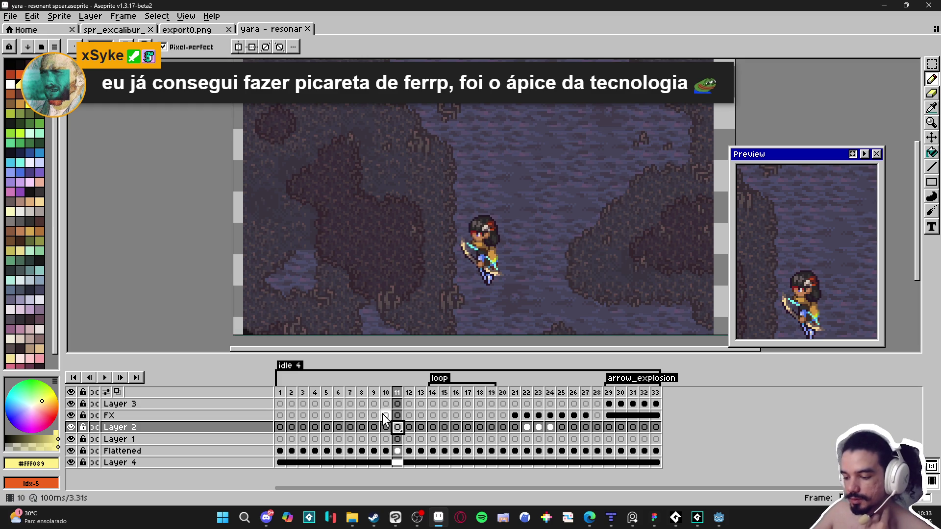
pyautogui.click(397, 418)
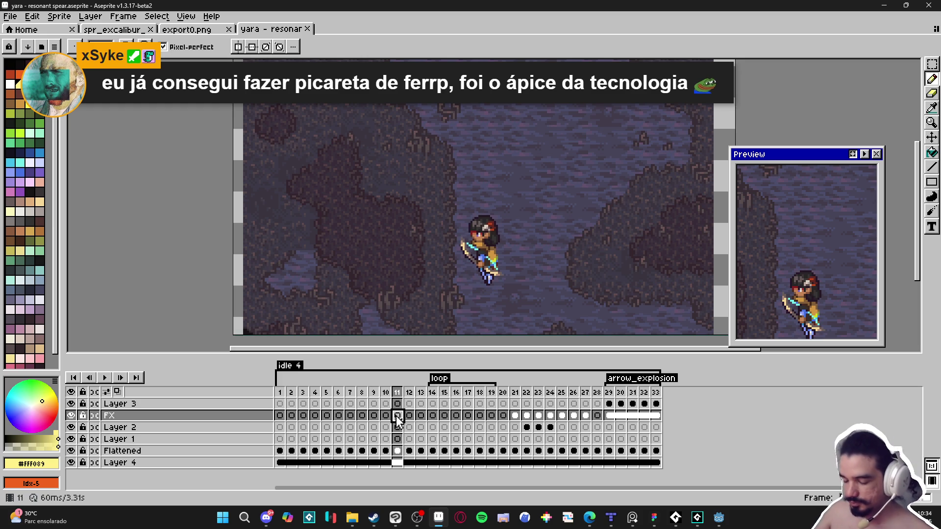
pyautogui.hotkey('shift', 'n')
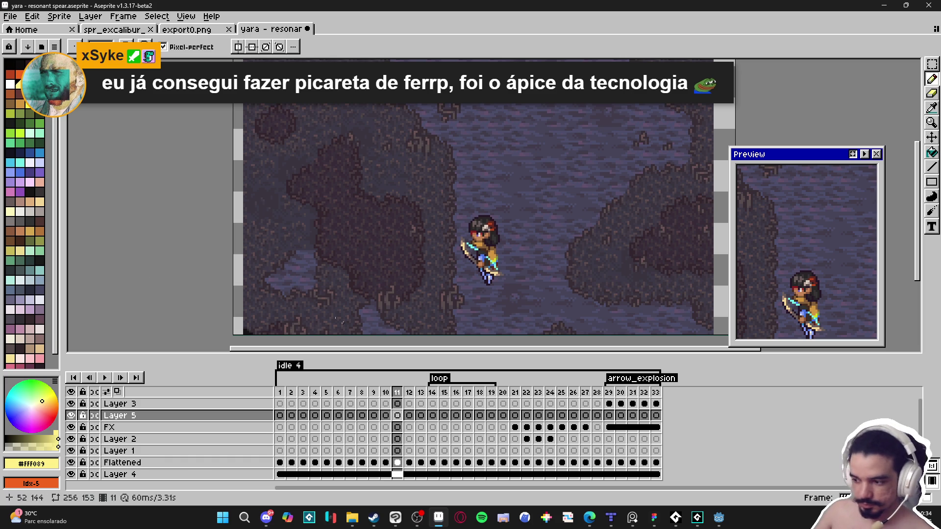
# - Check the FX effect on frames 24, 23 and 29, where the cyan splash appears
pyautogui.click(573, 427)
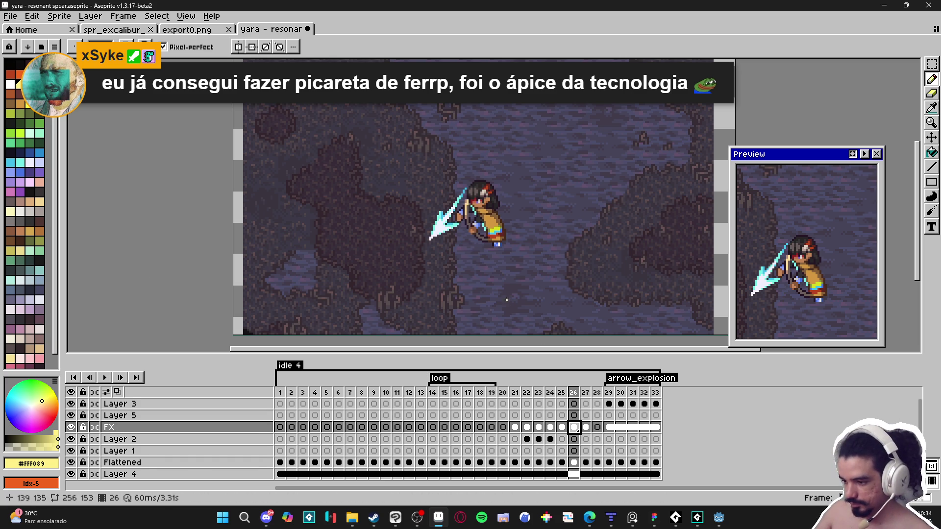
pyautogui.click(550, 427)
pyautogui.press('Left')
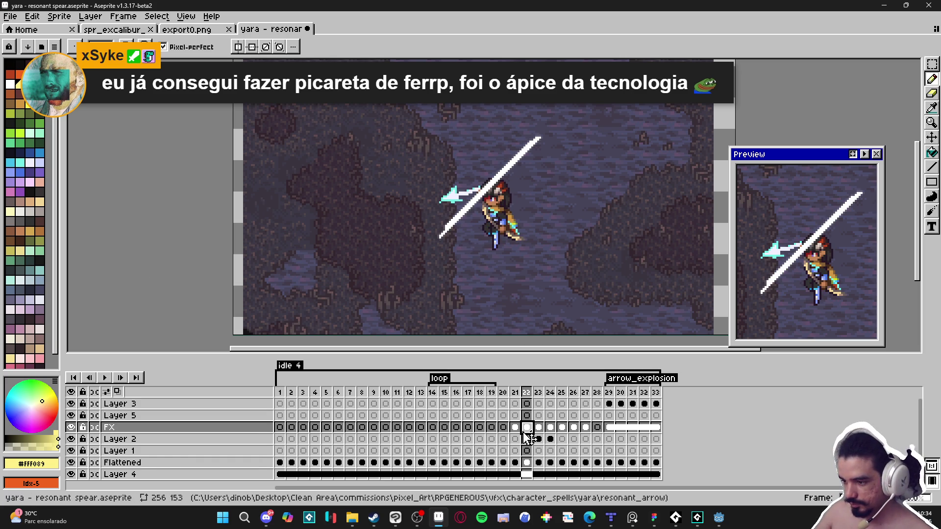
pyautogui.press('Up')
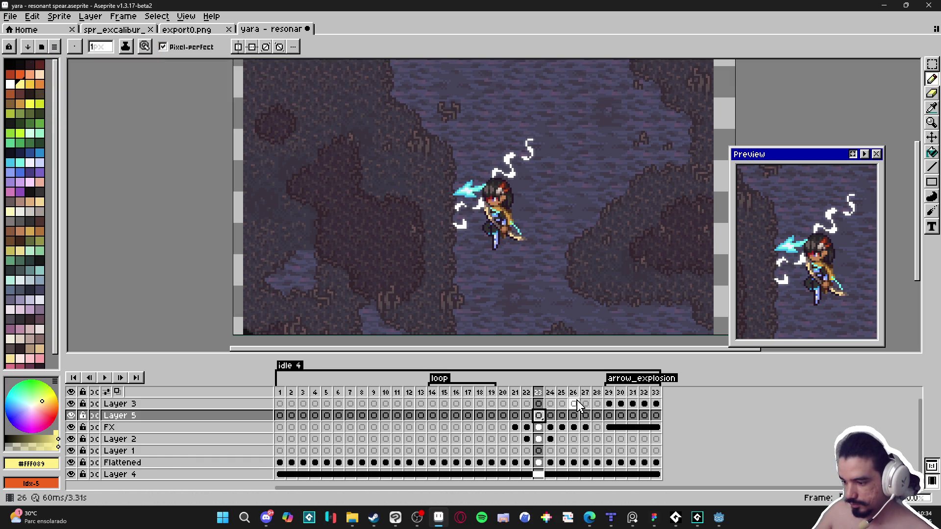
pyautogui.click(609, 415)
pyautogui.scroll(1, 343, 304)
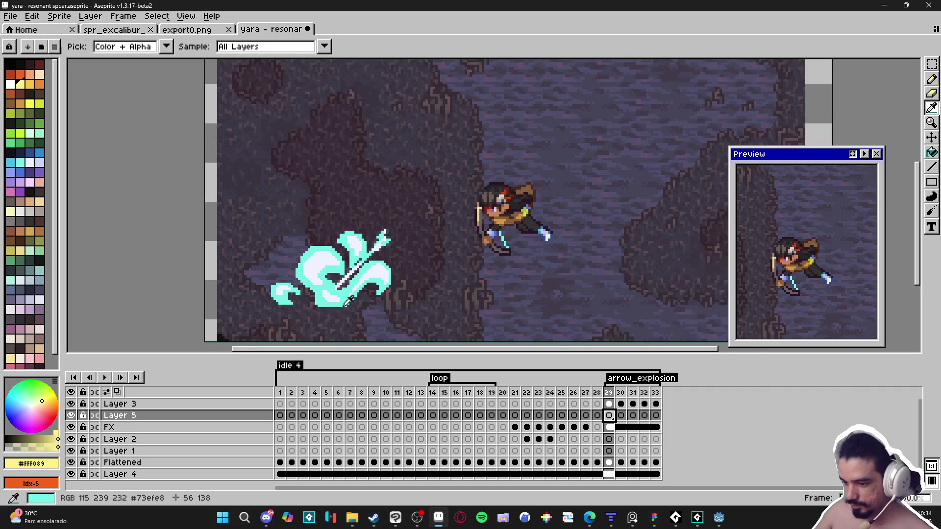
# - Select frames 15 and 14, then play the loop section
pyautogui.click(503, 392)
pyautogui.click(444, 392)
pyautogui.click(433, 392)
pyautogui.click(269, 524)
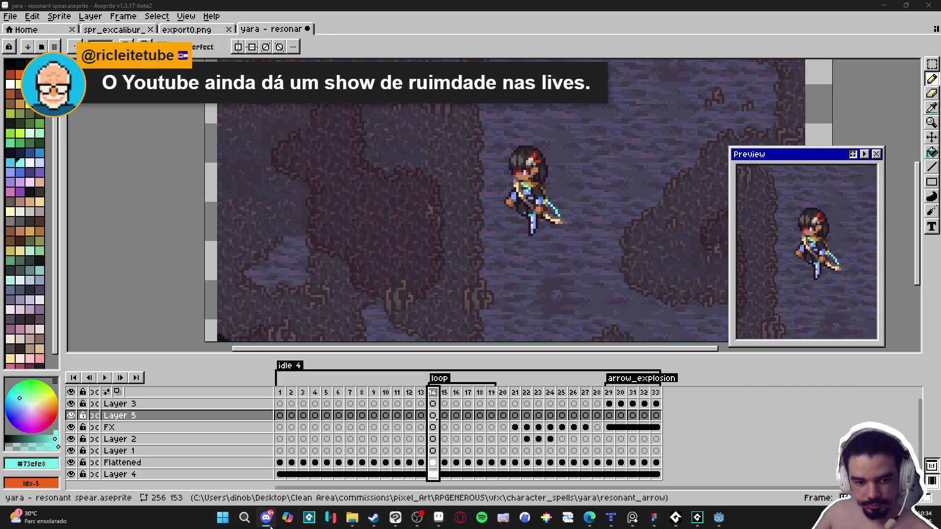
pyautogui.click(267, 518)
pyautogui.click(271, 526)
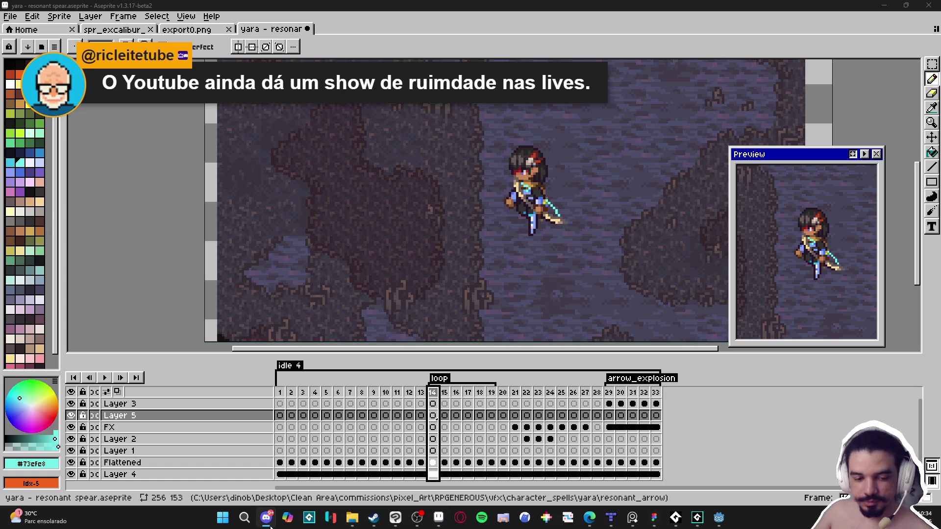
pyautogui.click(444, 393)
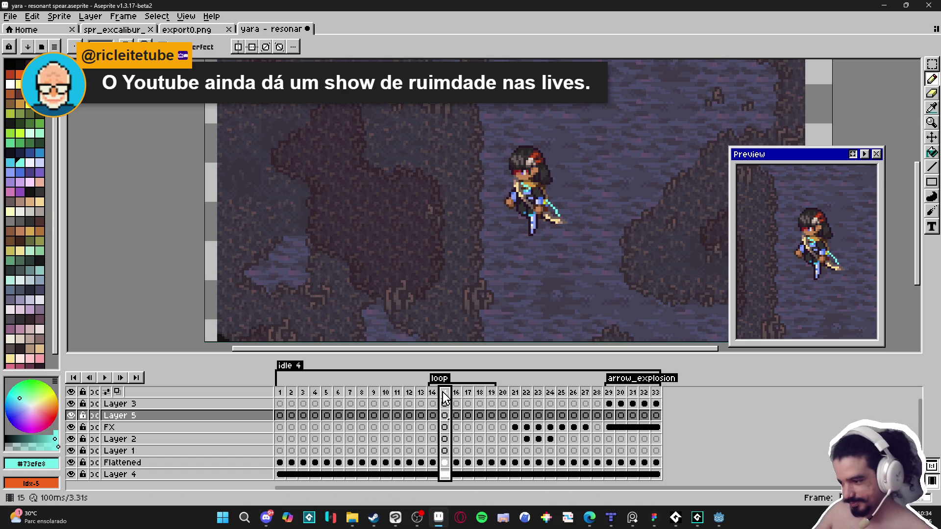
pyautogui.press('Return')
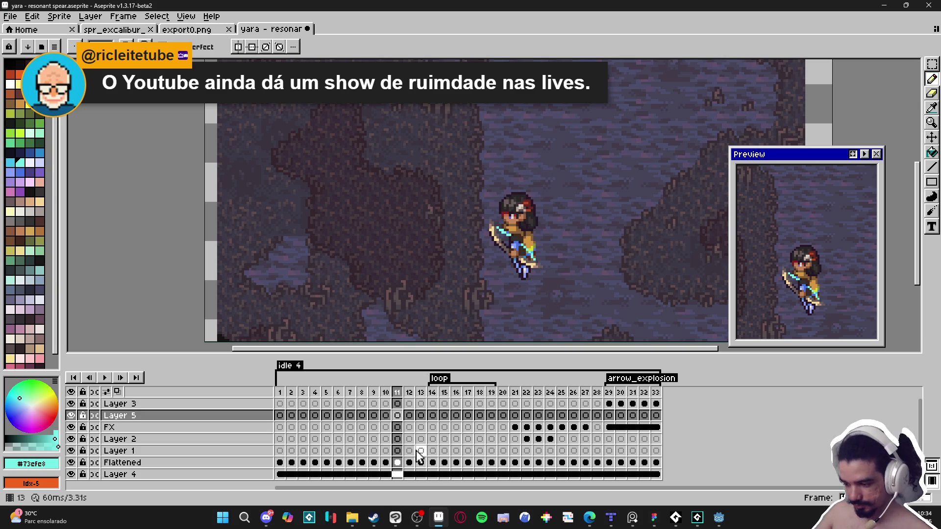
# - Select Layer 1's cel at frame 11, glancing at frame 10 before returning
pyautogui.click(398, 451)
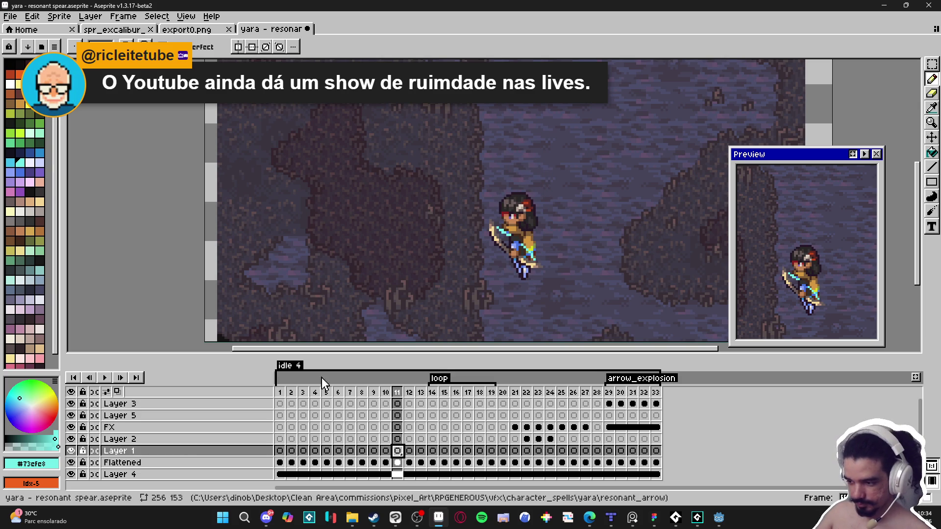
pyautogui.click(386, 451)
pyautogui.click(398, 451)
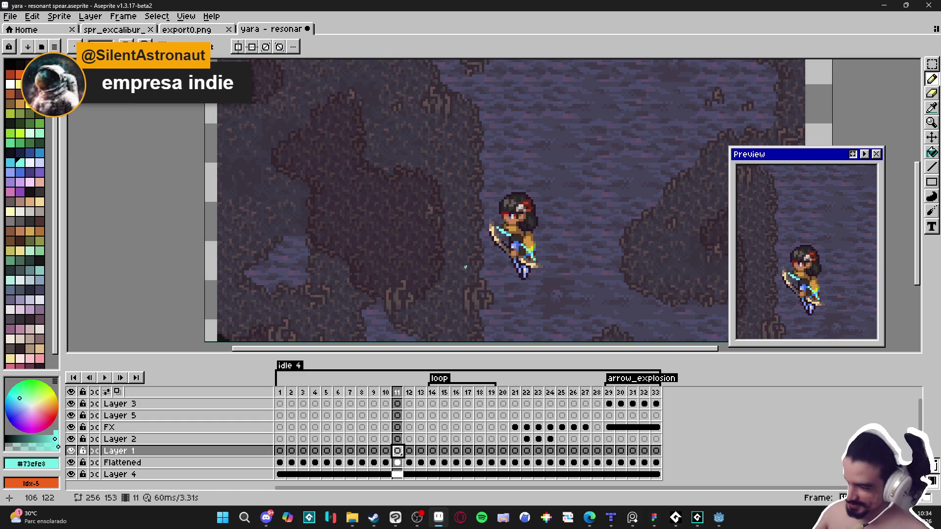
# - Draw a curling cyan hook onto the splash outline's right end, then bucket-fill the outline
pyautogui.moveTo(490, 286)
pyautogui.mouseDown()
pyautogui.moveTo(468, 271)
pyautogui.moveTo(452, 278)
pyautogui.moveTo(465, 247)
pyautogui.moveTo(484, 243)
pyautogui.moveTo(510, 259)
pyautogui.moveTo(564, 242)
pyautogui.moveTo(545, 262)
pyautogui.moveTo(563, 277)
pyautogui.mouseUp()
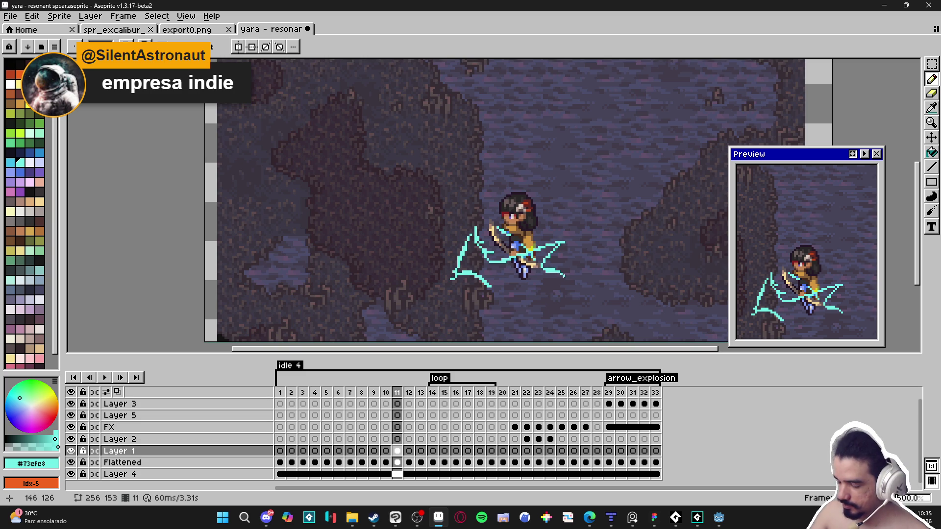
pyautogui.moveTo(559, 260)
pyautogui.mouseDown()
pyautogui.moveTo(568, 286)
pyautogui.moveTo(558, 291)
pyautogui.moveTo(500, 292)
pyautogui.moveTo(461, 275)
pyautogui.mouseUp()
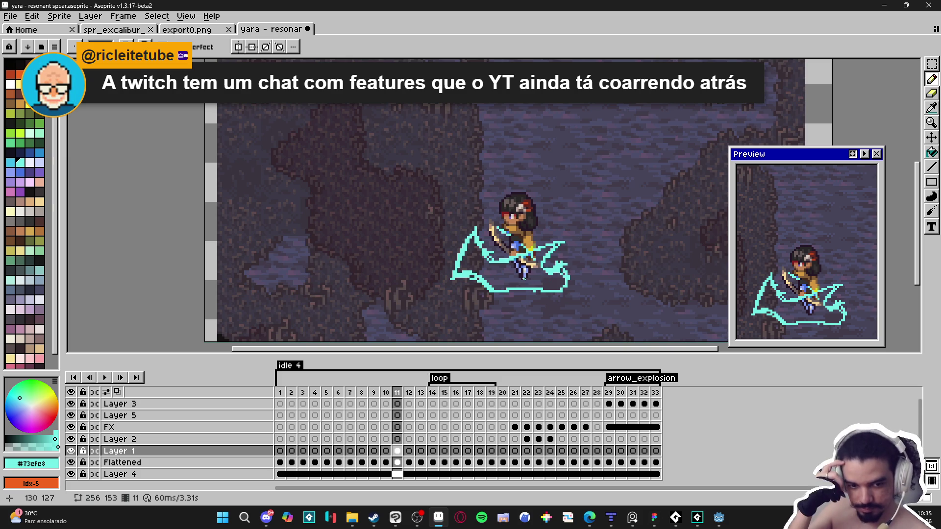
pyautogui.press('g')
pyautogui.click(524, 277)
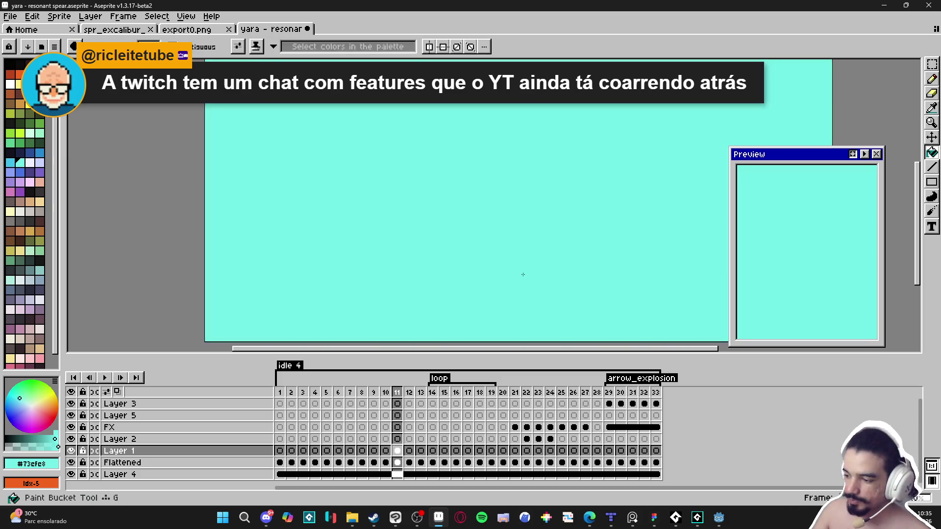
# - Undo the canvas-wide flood, fill only the splash interior cyan, and erase along its right edge
pyautogui.hotkey('ctrl', 'z')
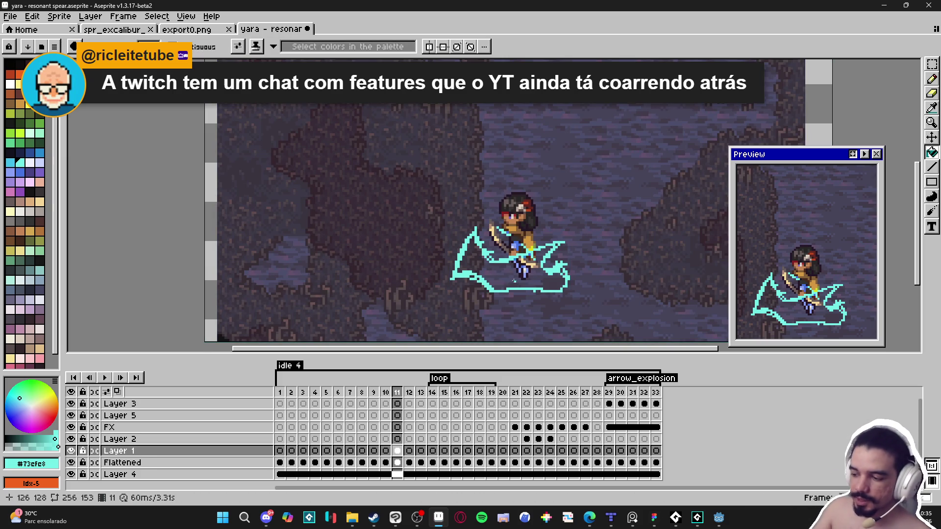
pyautogui.click(515, 275)
pyautogui.press('b')
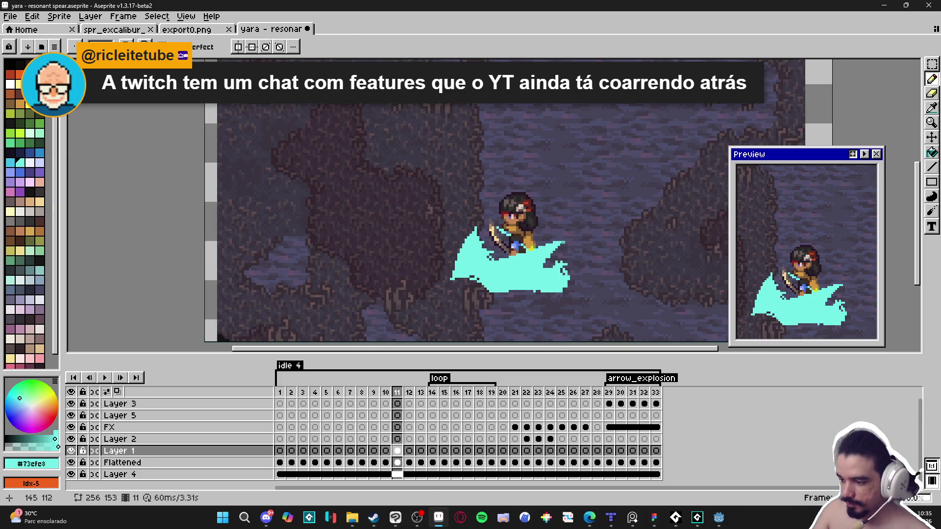
pyautogui.press('e')
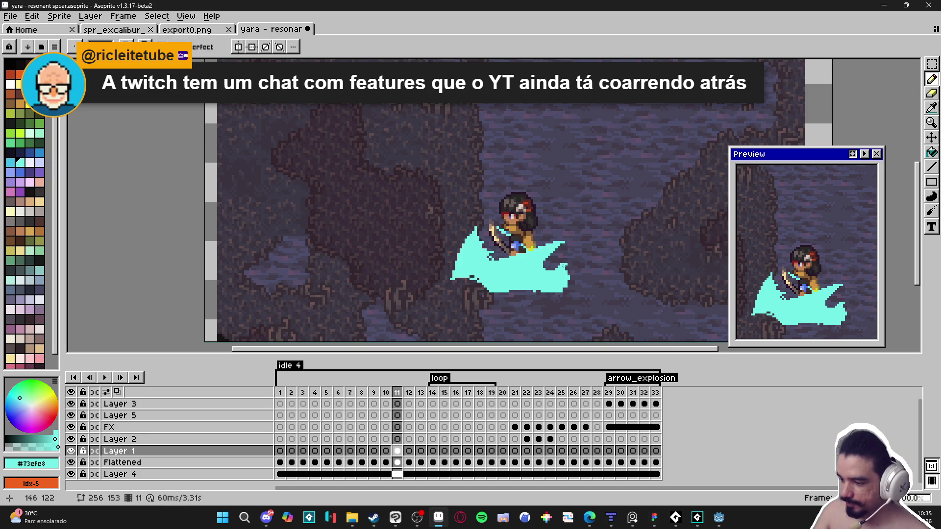
pyautogui.moveTo(569, 267); pyautogui.dragTo(566, 279)
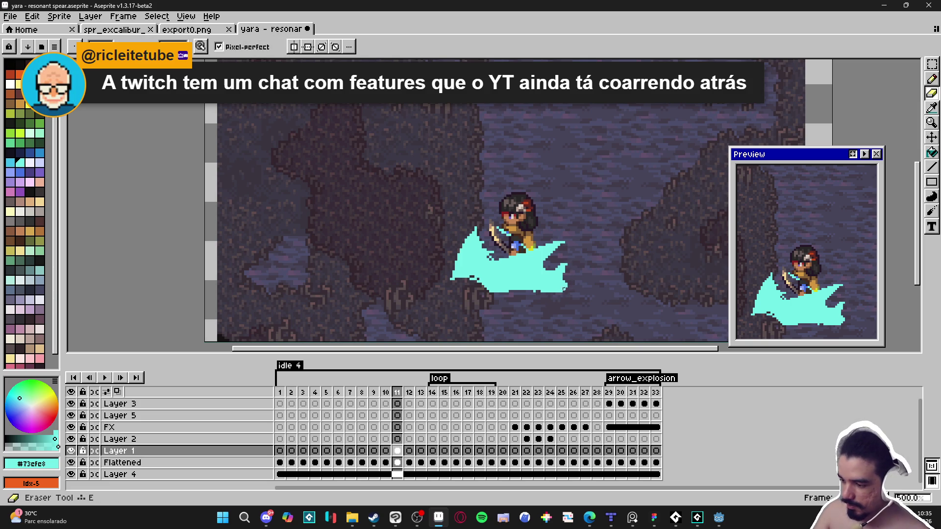
# - Add and erase cyan pixels on the splash's right side to start forming curled tips
pyautogui.press('b')
pyautogui.moveTo(477, 237)
pyautogui.mouseDown()
pyautogui.moveTo(491, 261)
pyautogui.moveTo(477, 235)
pyautogui.mouseUp()
pyautogui.press('e')
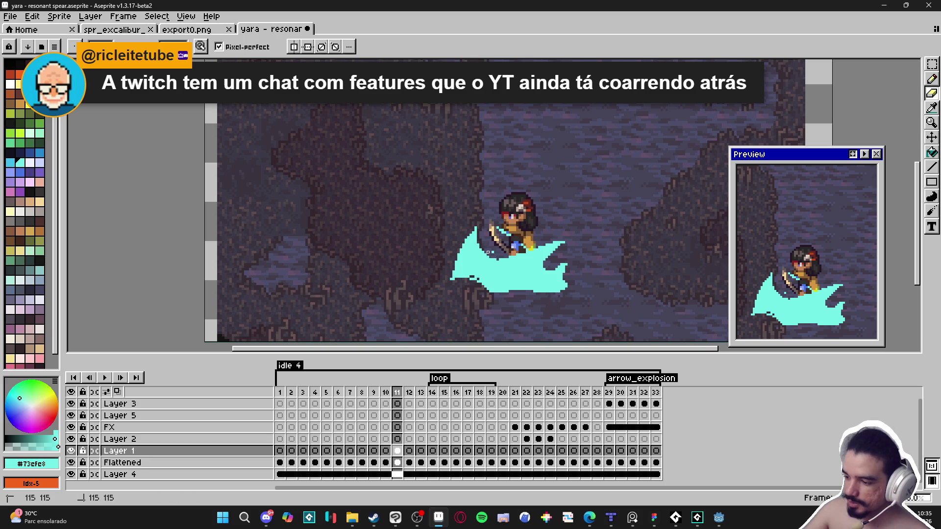
pyautogui.press('b')
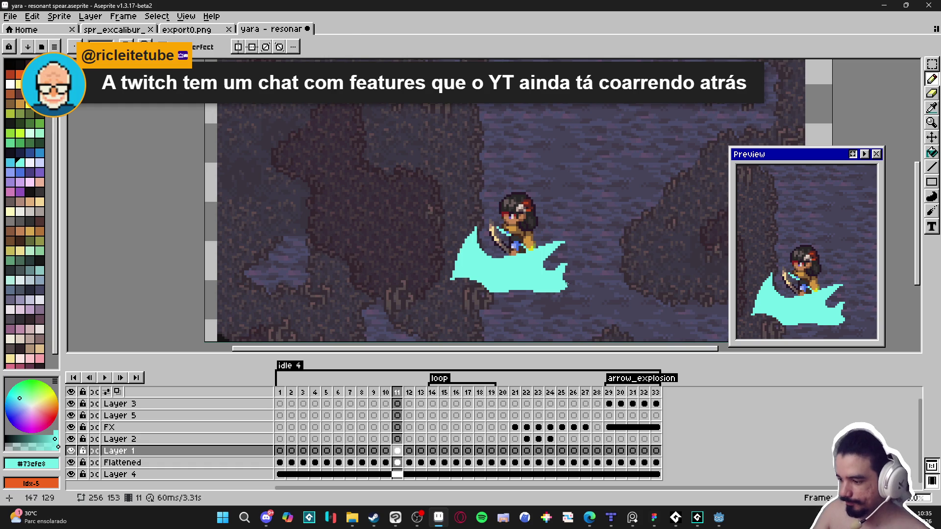
pyautogui.press('e')
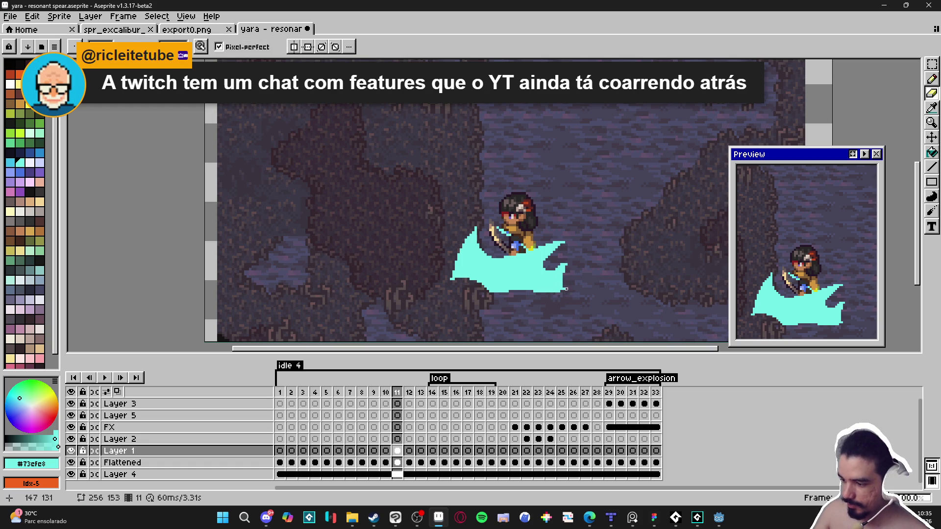
pyautogui.press('b')
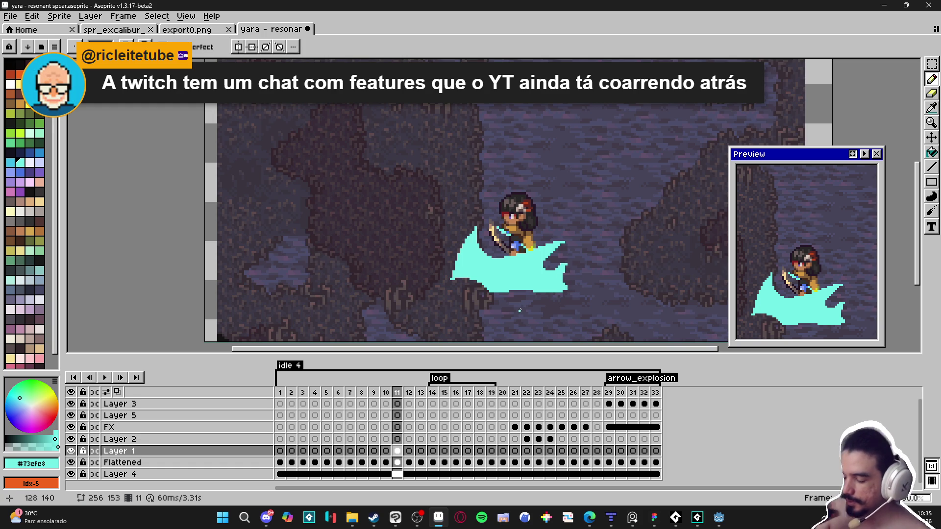
pyautogui.press('e')
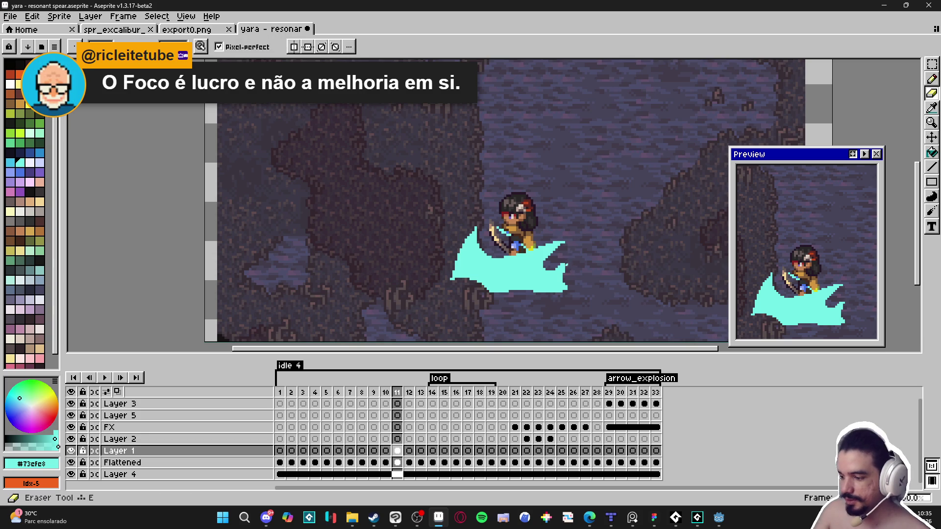
pyautogui.press('b')
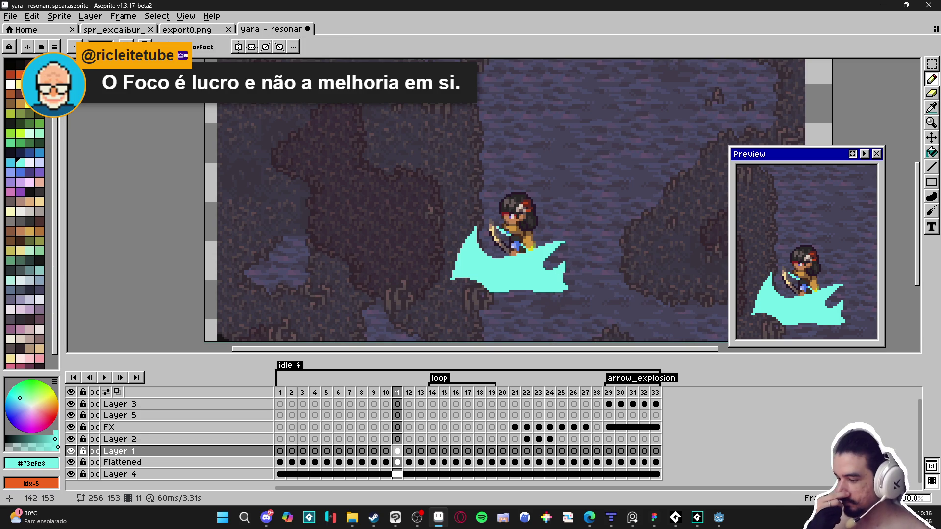
pyautogui.press('e')
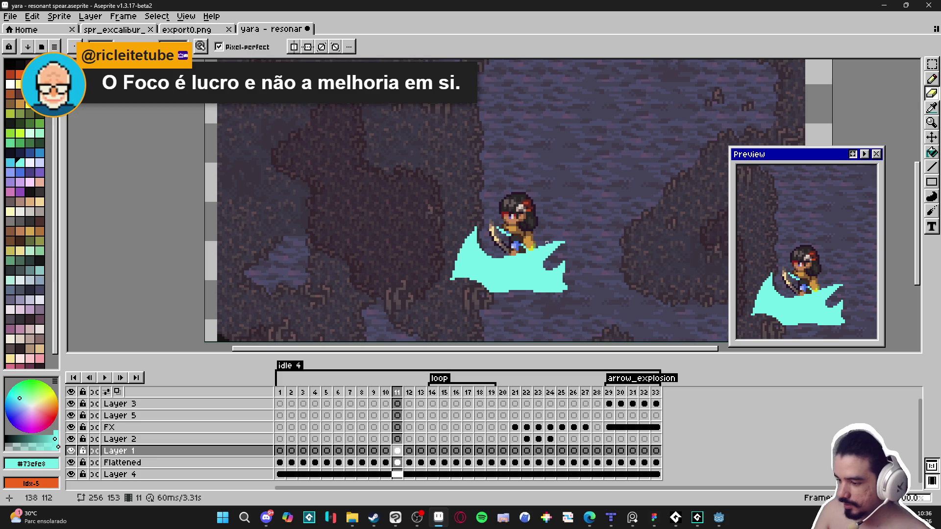
# - Erase cyan pixels beside Yara's body and refine the right end into a smooth wave crest
pyautogui.moveTo(508, 258); pyautogui.dragTo(517, 258)
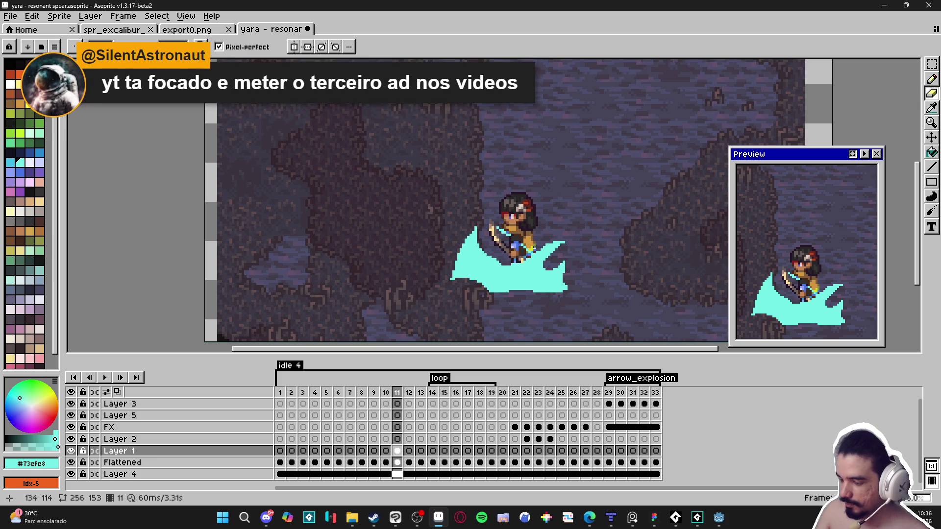
pyautogui.press('b')
pyautogui.press('e')
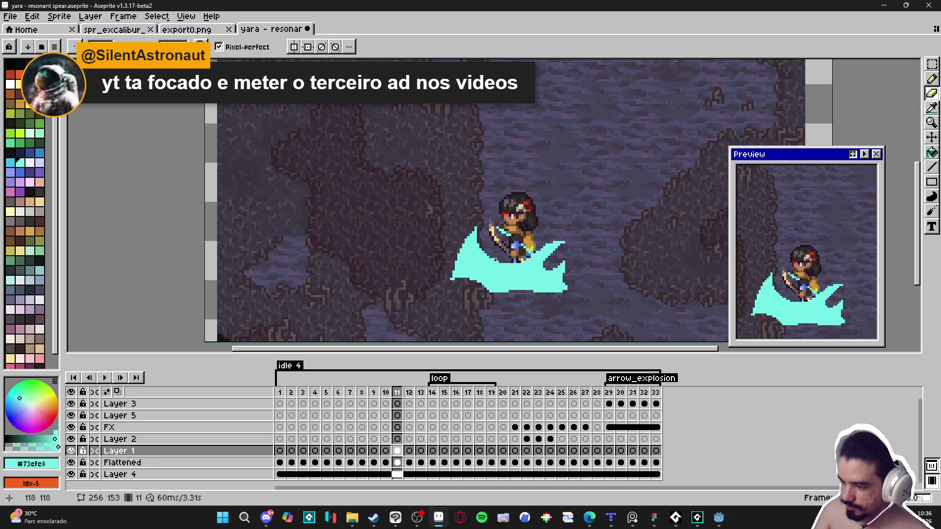
pyautogui.press('b')
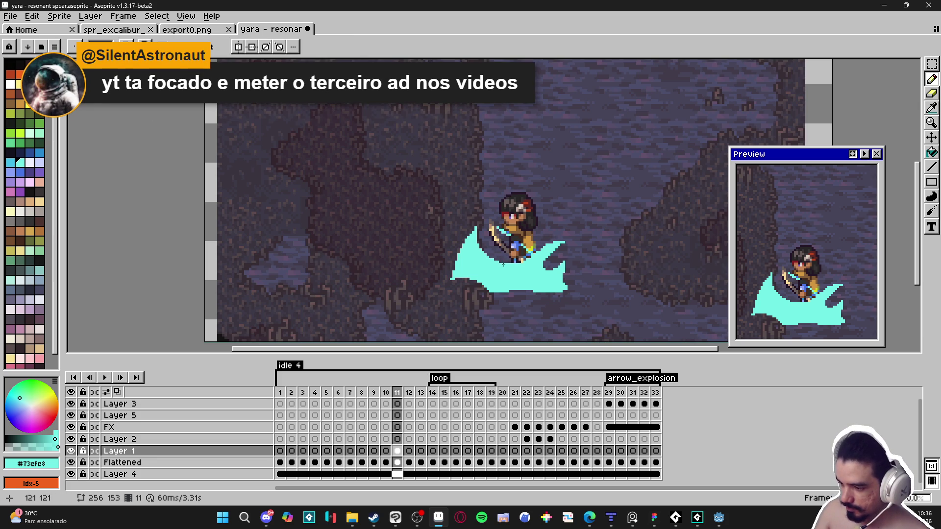
pyautogui.press('ctrl')
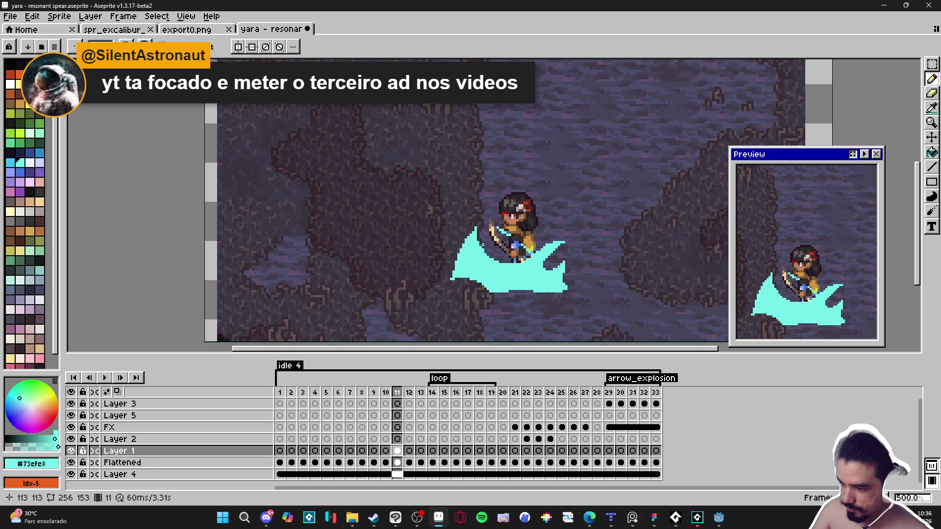
pyautogui.press('e')
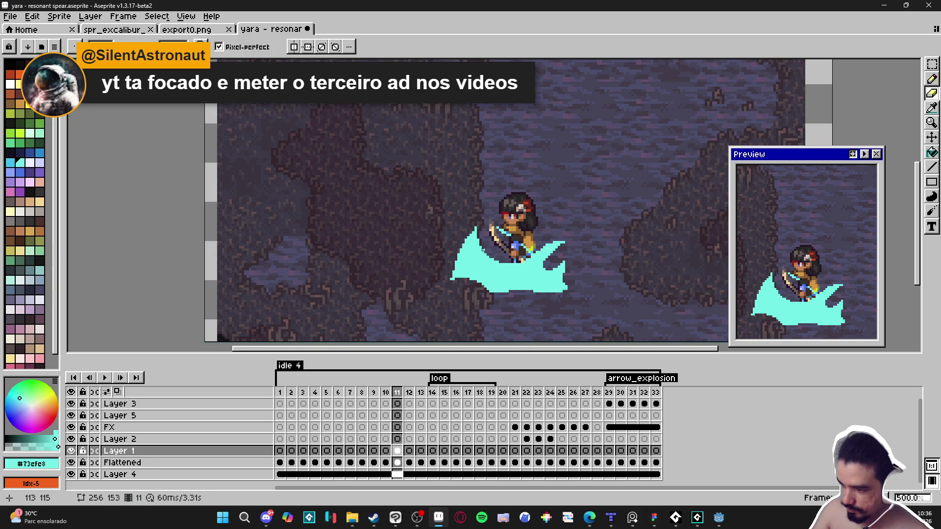
pyautogui.press('b')
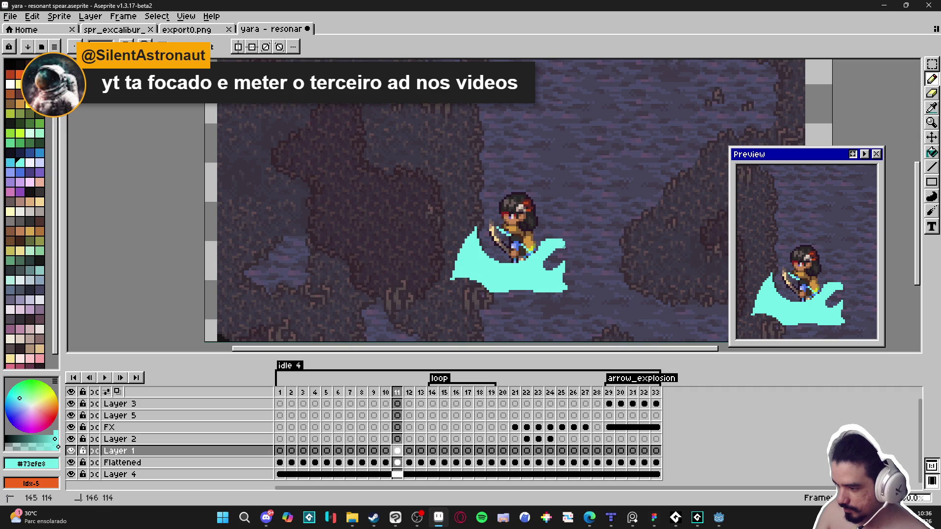
pyautogui.press('e')
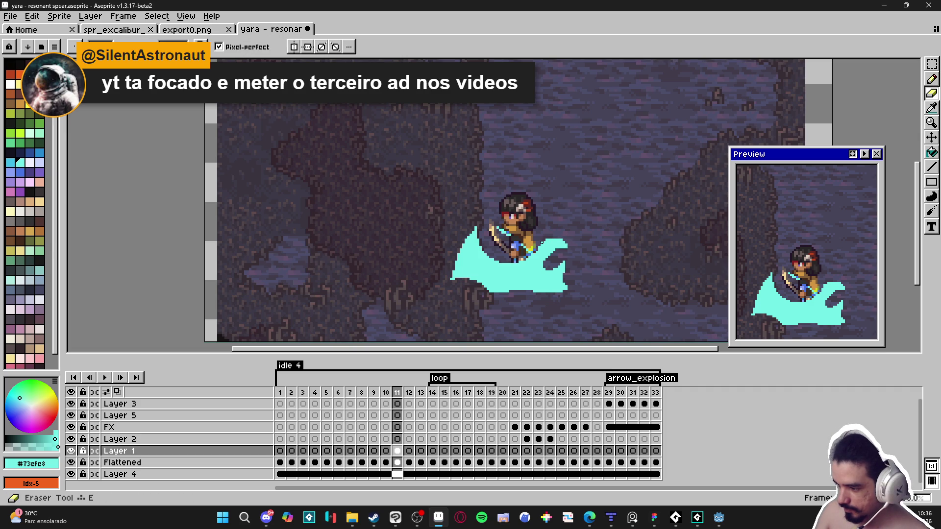
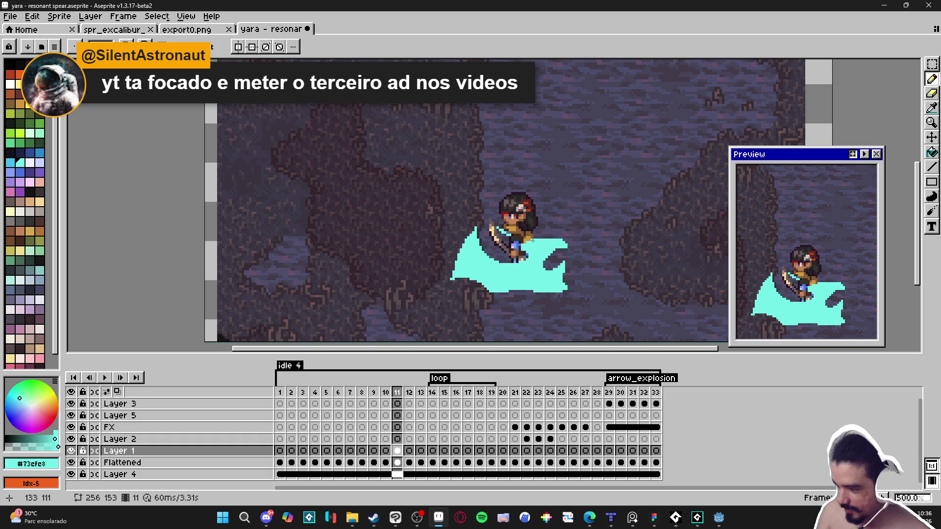
# - On frame 12, hide the Flattened and Layer 4 backgrounds and turn on onion skinning
pyautogui.click(519, 247)
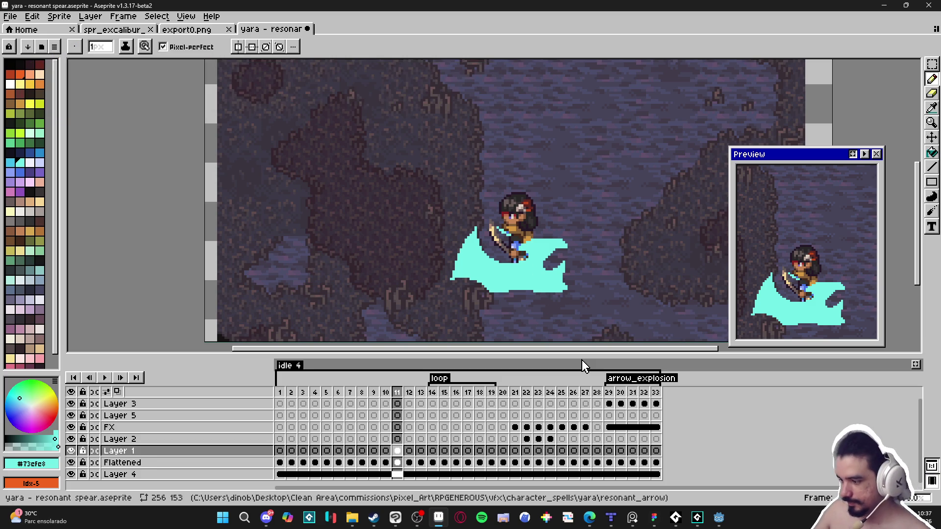
pyautogui.click(409, 394)
pyautogui.click(71, 462)
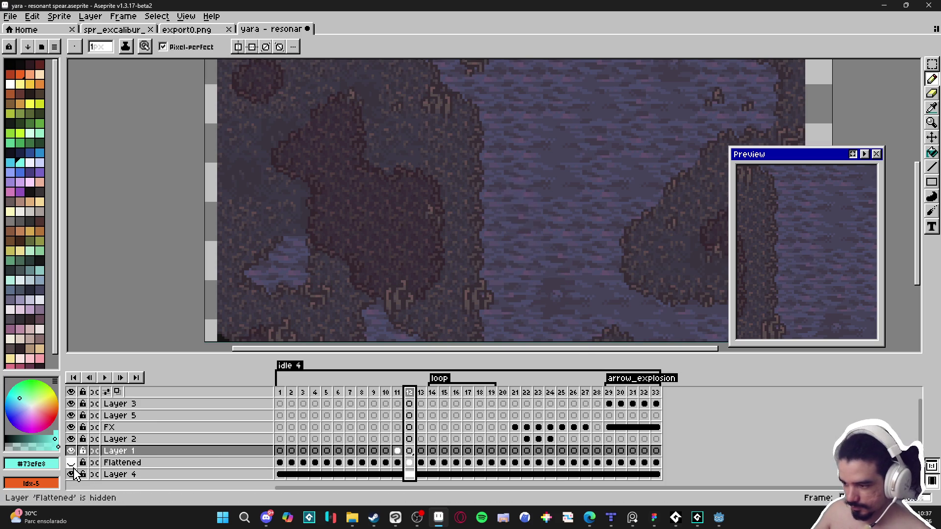
pyautogui.click(71, 463)
pyautogui.click(71, 475)
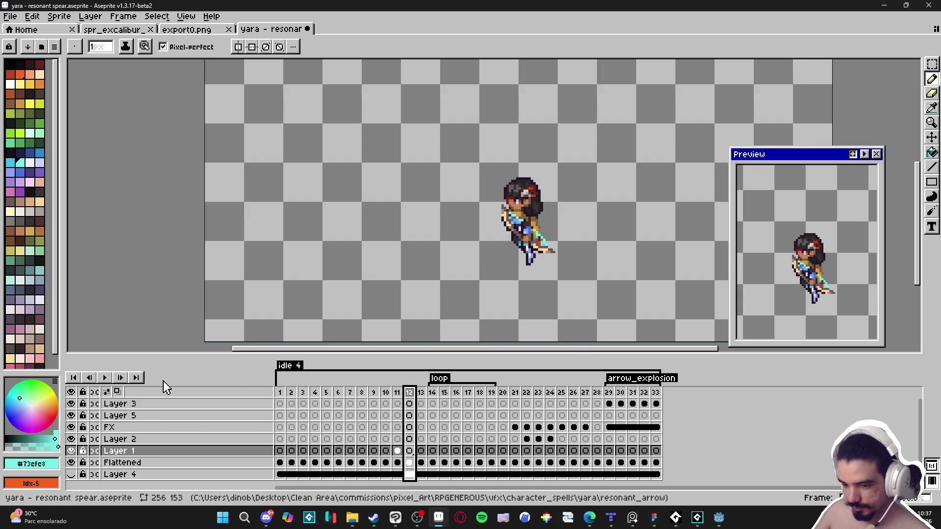
pyautogui.click(117, 392)
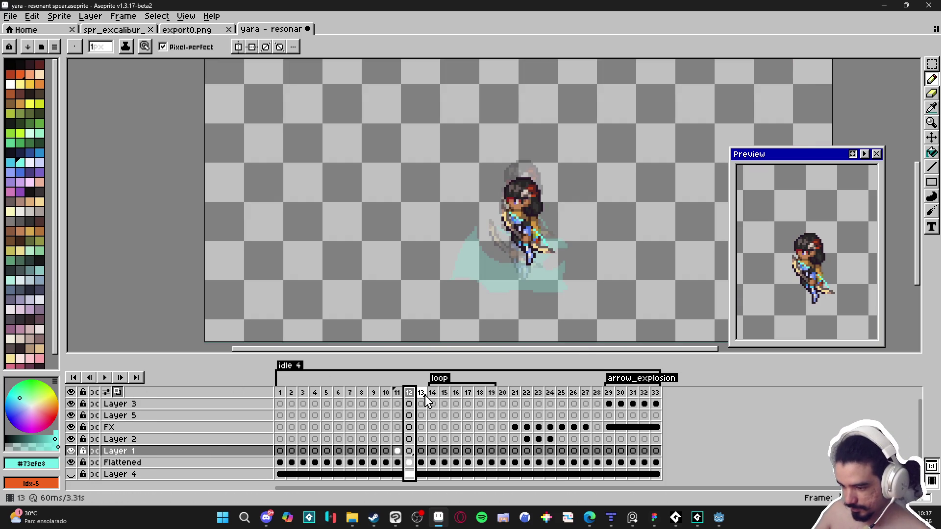
pyautogui.click(420, 392)
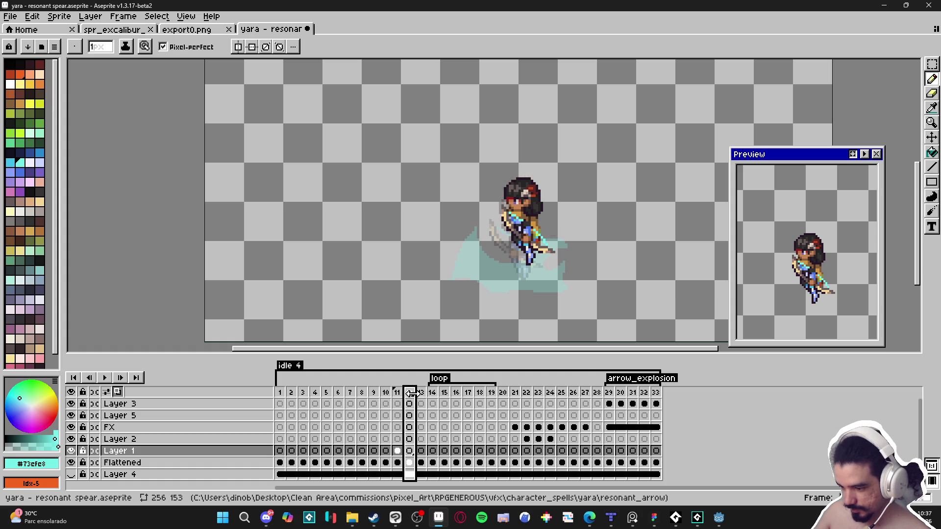
# - Pencil a cyan arc outline left of the character and fill it solid cyan
pyautogui.press('b')
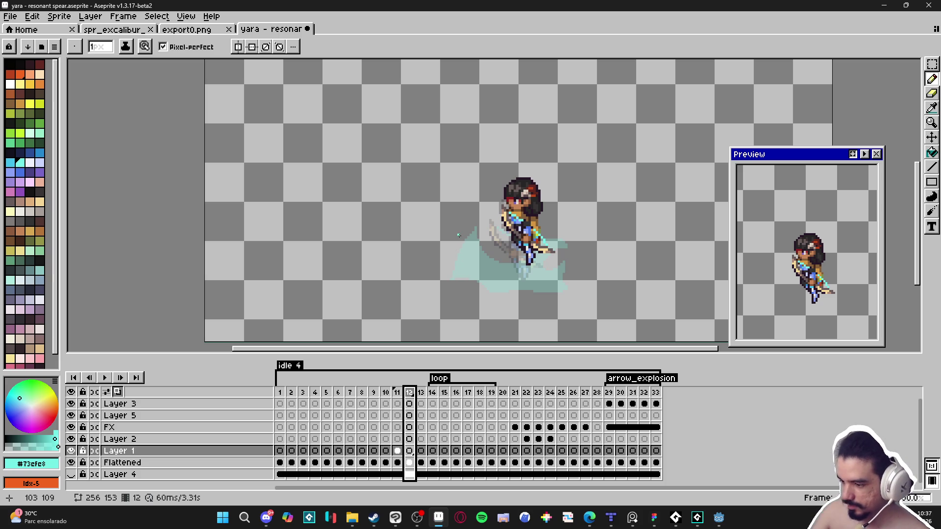
pyautogui.moveTo(459, 262)
pyautogui.mouseDown()
pyautogui.moveTo(478, 230)
pyautogui.moveTo(497, 222)
pyautogui.moveTo(483, 251)
pyautogui.moveTo(493, 283)
pyautogui.mouseUp()
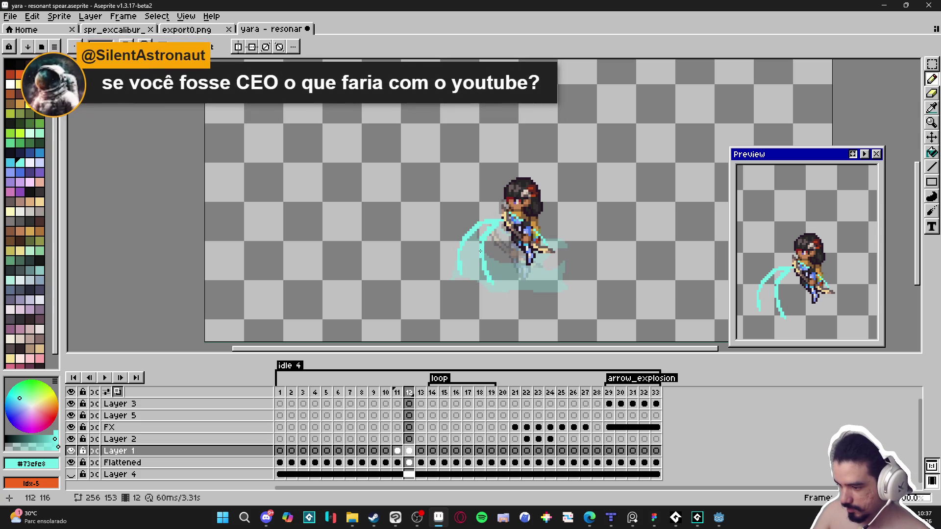
pyautogui.moveTo(466, 277); pyautogui.dragTo(491, 287)
pyautogui.press('g')
pyautogui.click(463, 242)
pyautogui.press('b')
# - Clean the crescent's edges by erasing stray pixels and adding a short straight line
pyautogui.press('e')
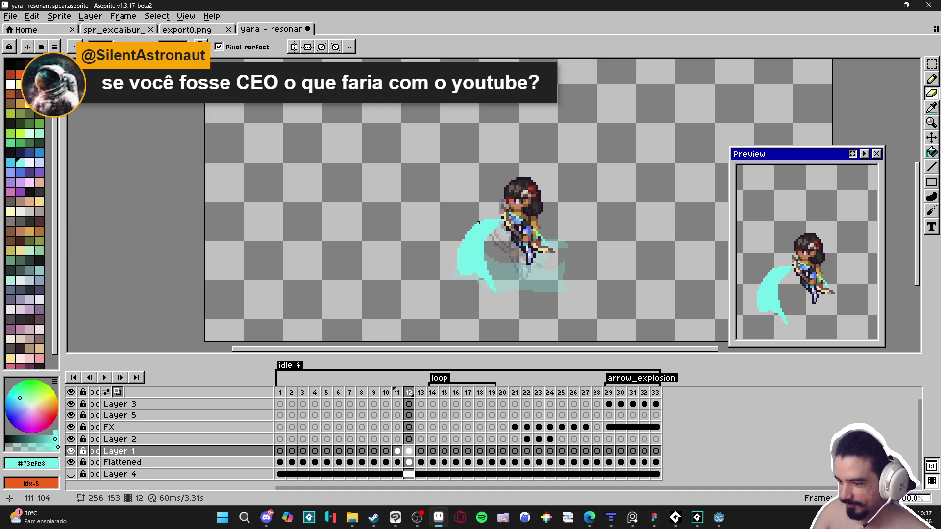
pyautogui.moveTo(483, 252); pyautogui.dragTo(484, 254)
pyautogui.click(485, 257)
pyautogui.click(485, 257)
pyautogui.press('l')
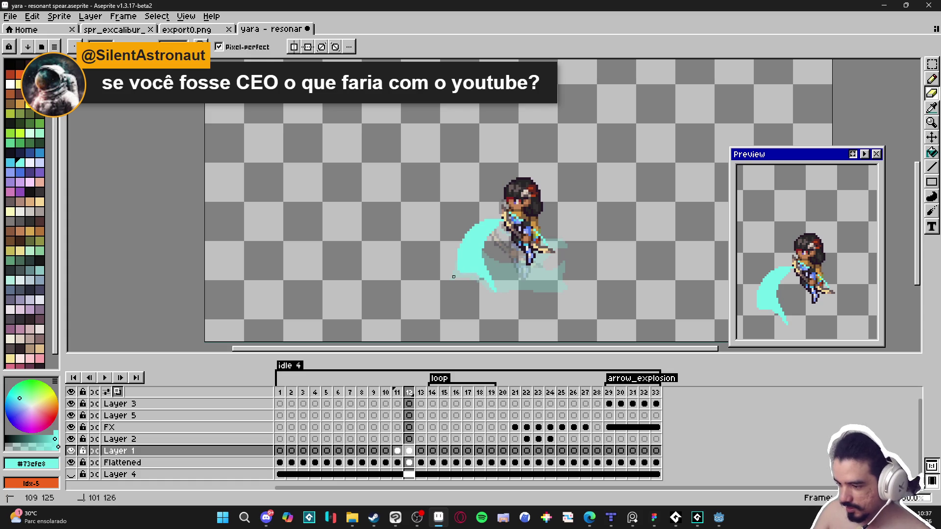
pyautogui.moveTo(465, 274); pyautogui.dragTo(457, 265)
pyautogui.press('e')
pyautogui.press('b')
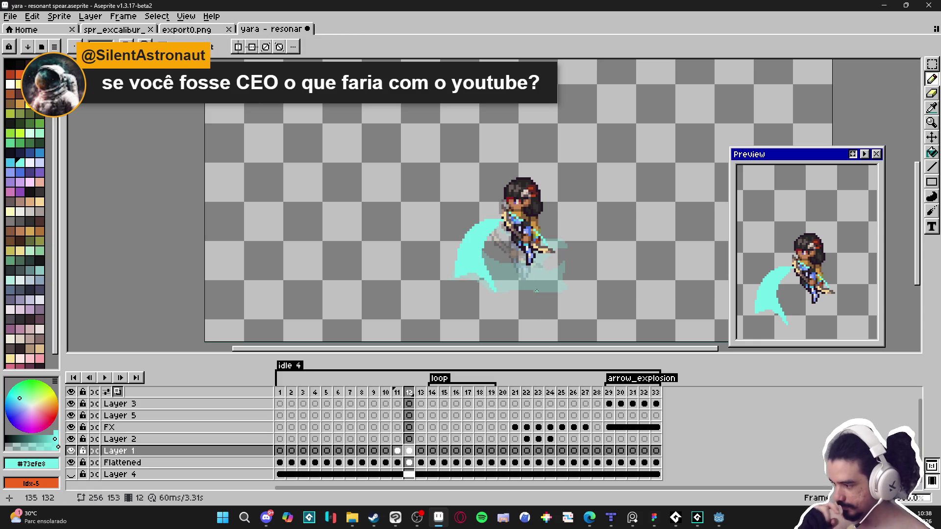
pyautogui.press('e')
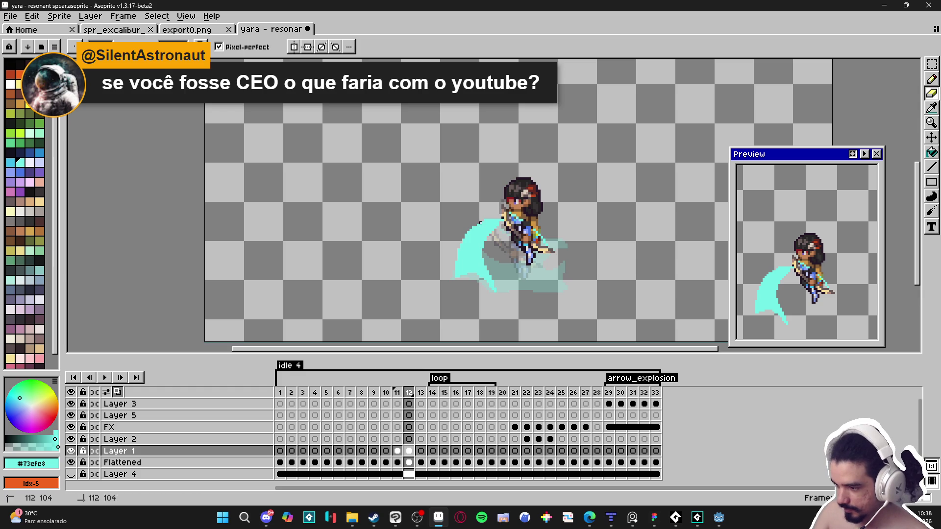
pyautogui.click(485, 221)
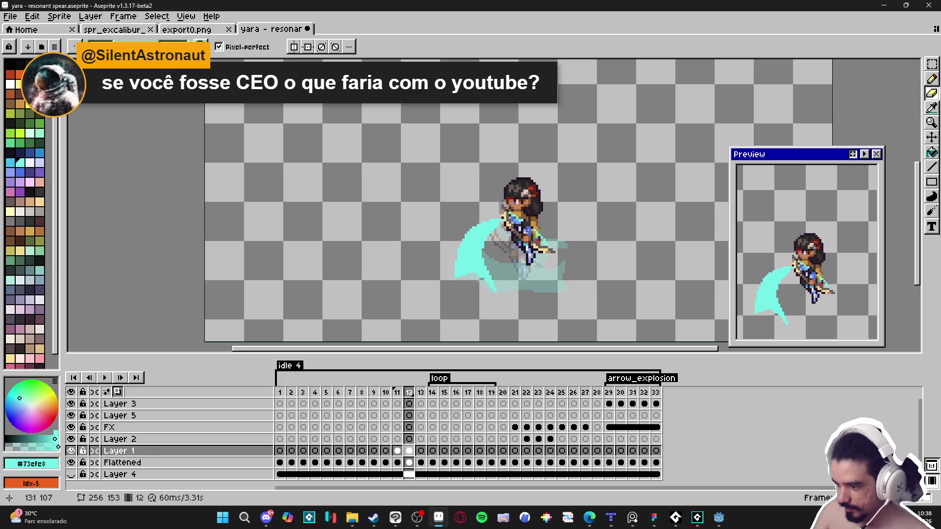
pyautogui.press('b')
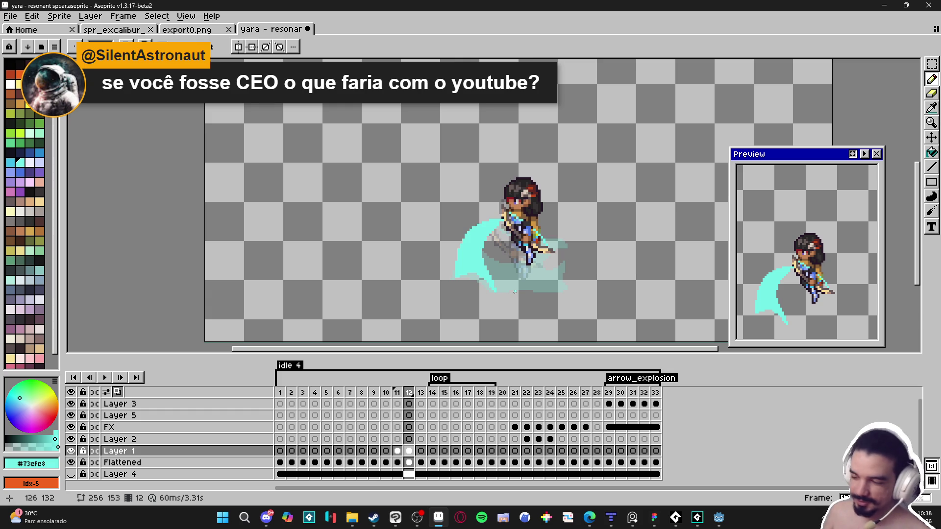
# - Compare with frame 11, then start a second cyan arc below the character
pyautogui.click(397, 392)
pyautogui.click(409, 393)
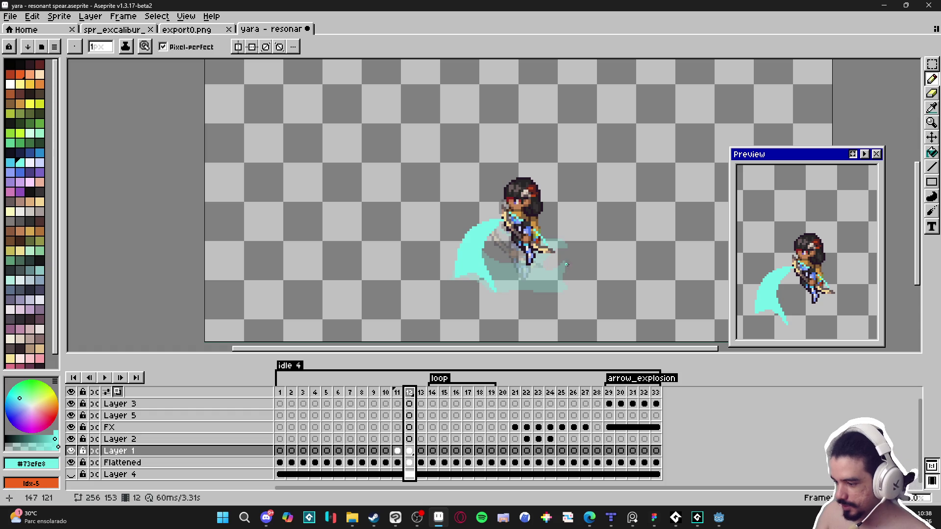
pyautogui.moveTo(567, 266)
pyautogui.mouseDown()
pyautogui.moveTo(534, 281)
pyautogui.moveTo(572, 265)
pyautogui.moveTo(534, 294)
pyautogui.moveTo(527, 279)
pyautogui.mouseUp()
# - Fill the lower arc beneath the character with solid cyan
pyautogui.press('e')
pyautogui.press('b')
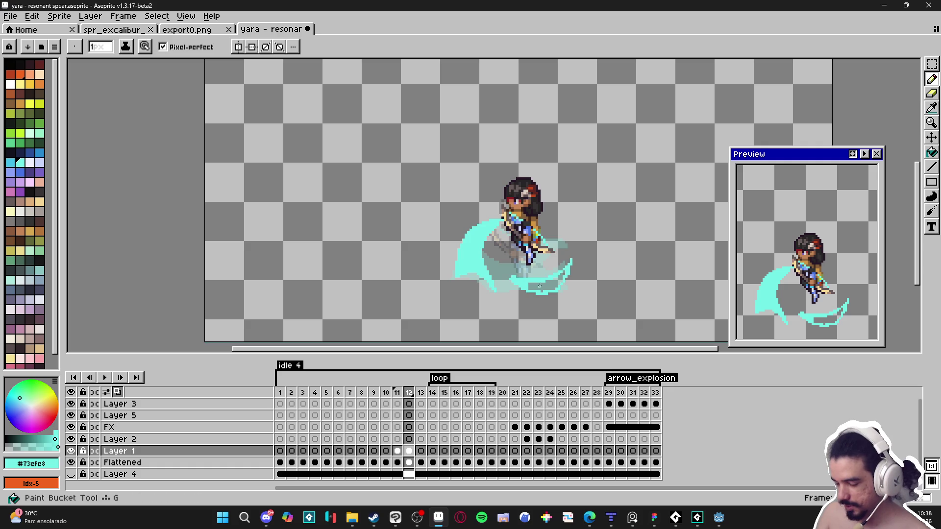
pyautogui.press('g')
pyautogui.click(532, 281)
pyautogui.press('b')
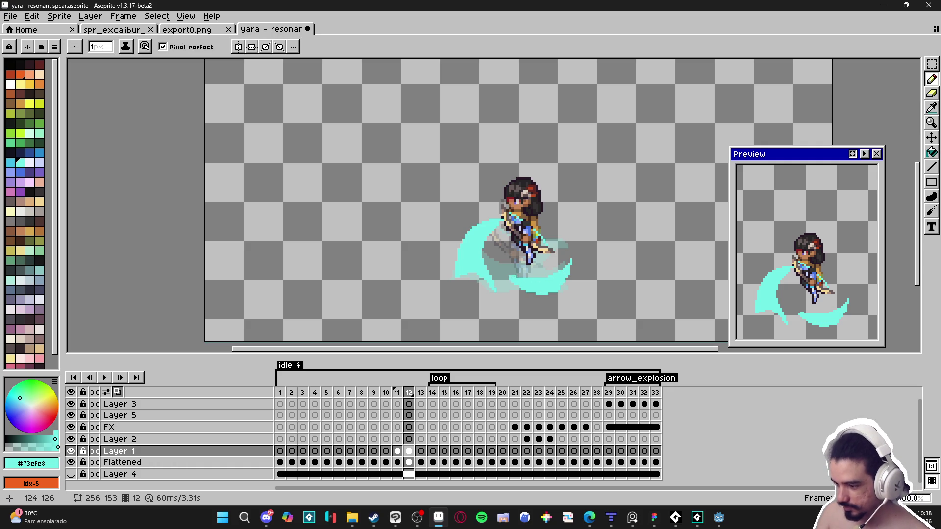
# - Tidy the lower swoosh's edges, erase pixels beside the spear, and check against frame 11
pyautogui.press('e')
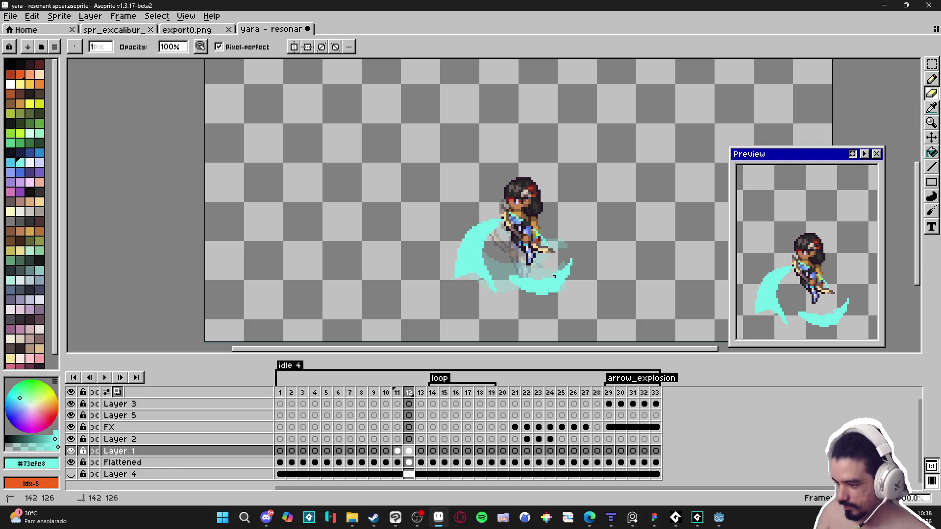
pyautogui.press('b')
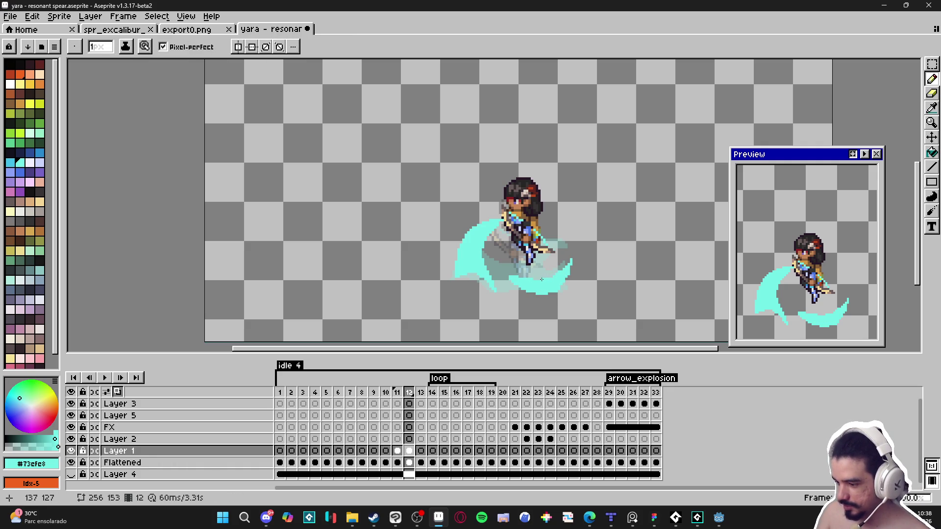
pyautogui.press('e')
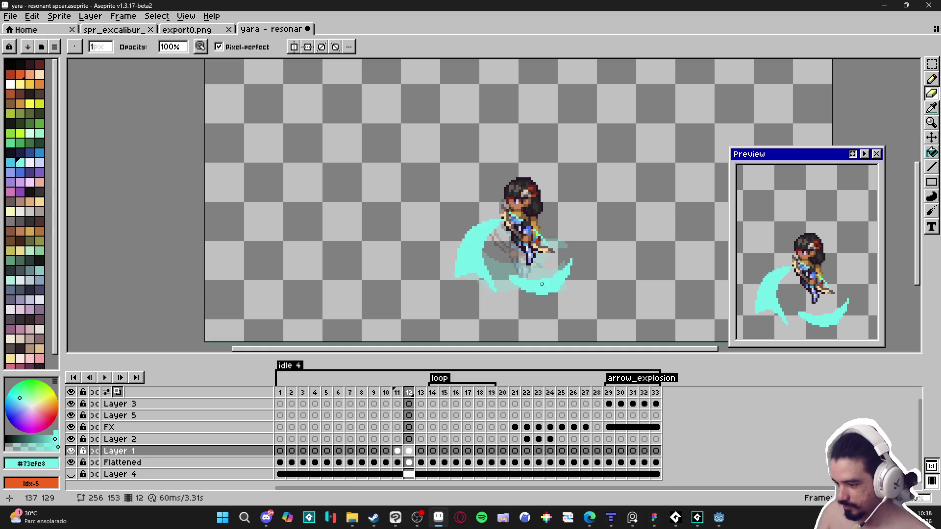
pyautogui.press('b')
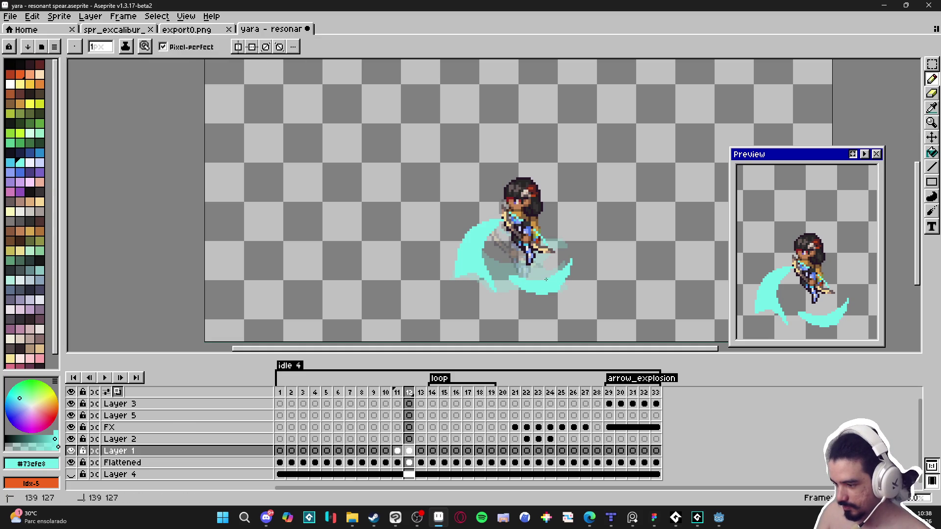
pyautogui.press('e')
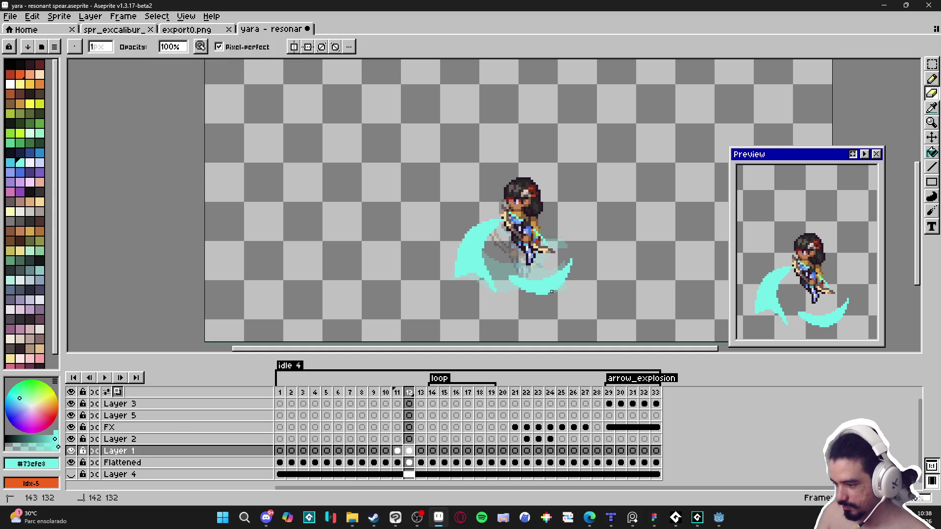
pyautogui.press('b')
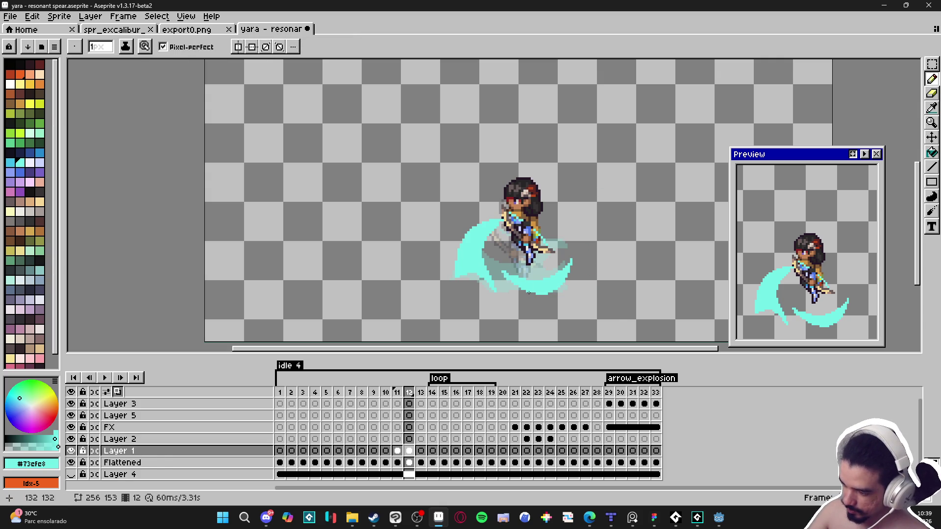
pyautogui.press('e')
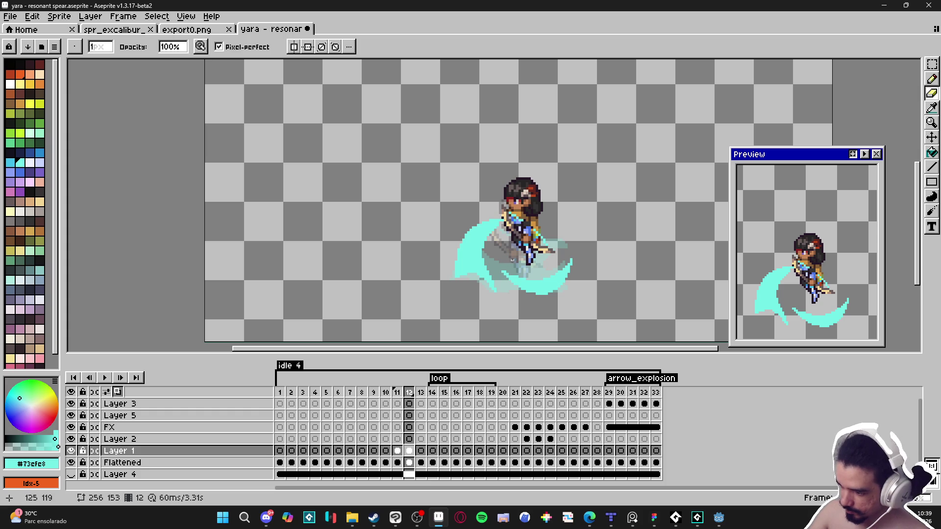
pyautogui.press('b')
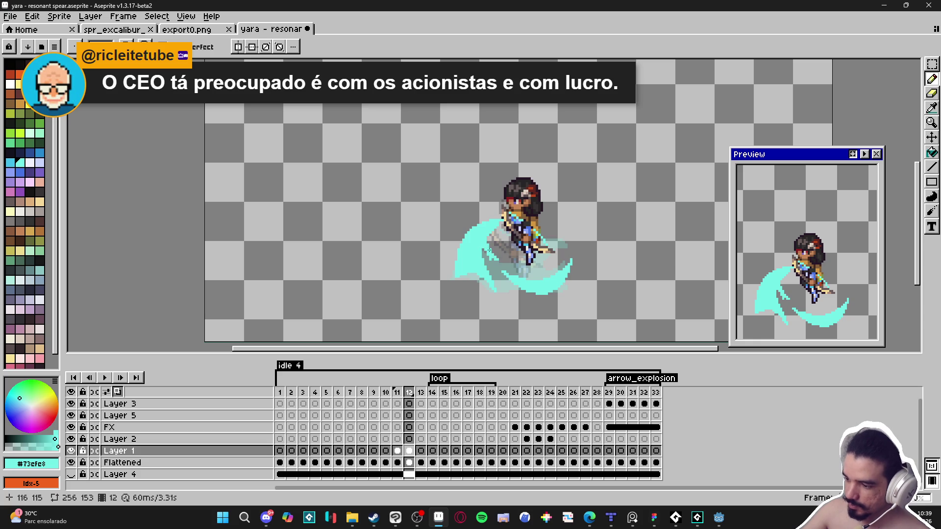
pyautogui.press('e')
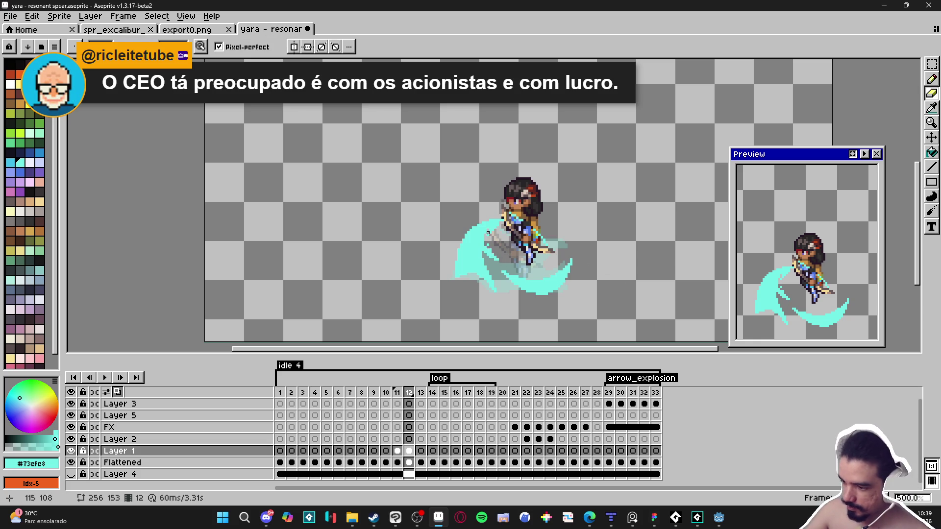
pyautogui.press('shift')
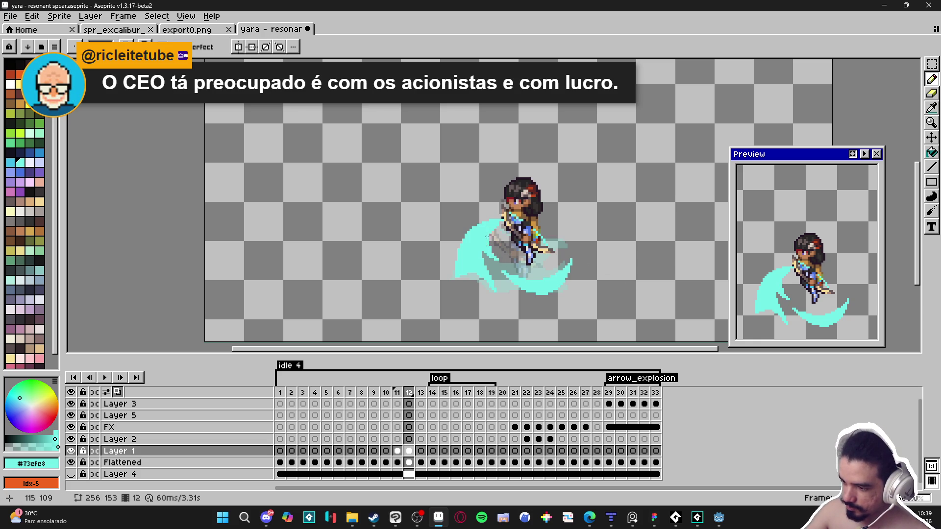
pyautogui.moveTo(492, 250); pyautogui.dragTo(494, 253)
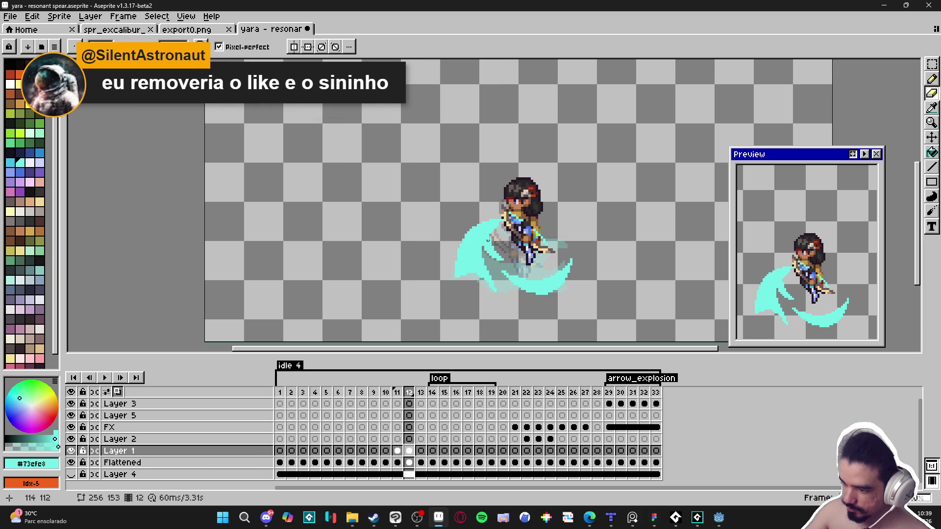
pyautogui.press('b')
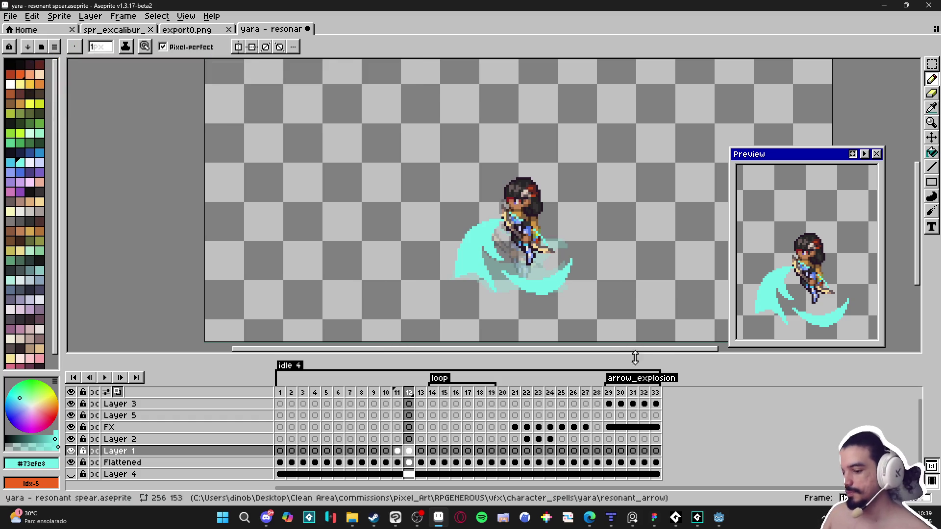
pyautogui.click(397, 392)
pyautogui.click(410, 393)
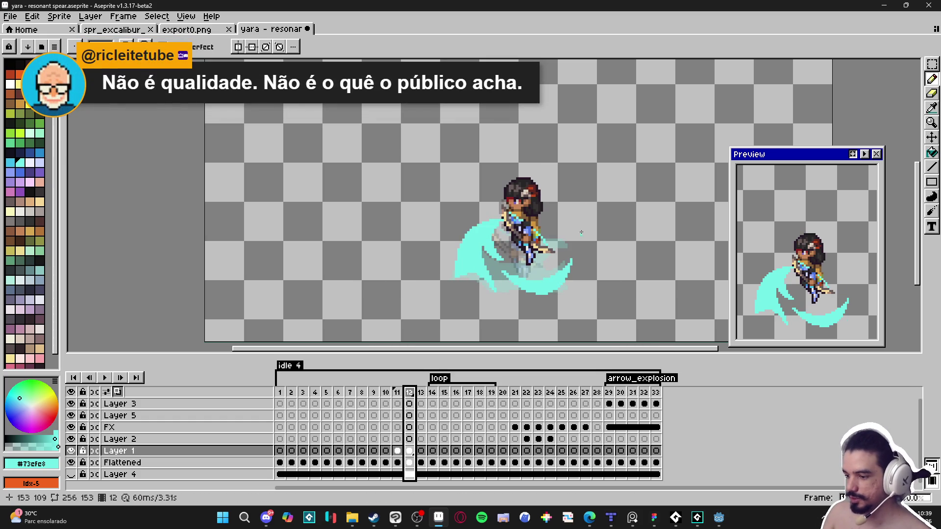
# - Play the animation in the Preview window and compare frames 11 and 12
pyautogui.click(866, 154)
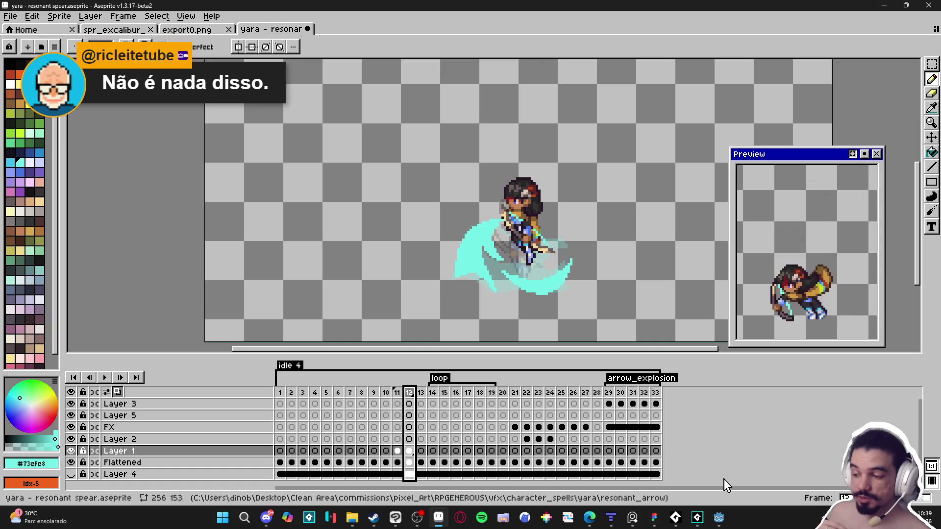
pyautogui.click(397, 392)
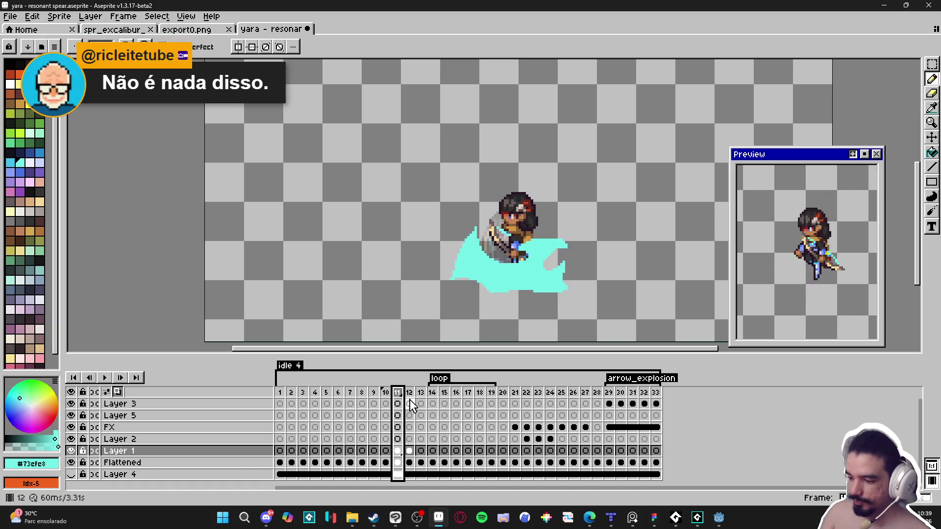
pyautogui.click(409, 393)
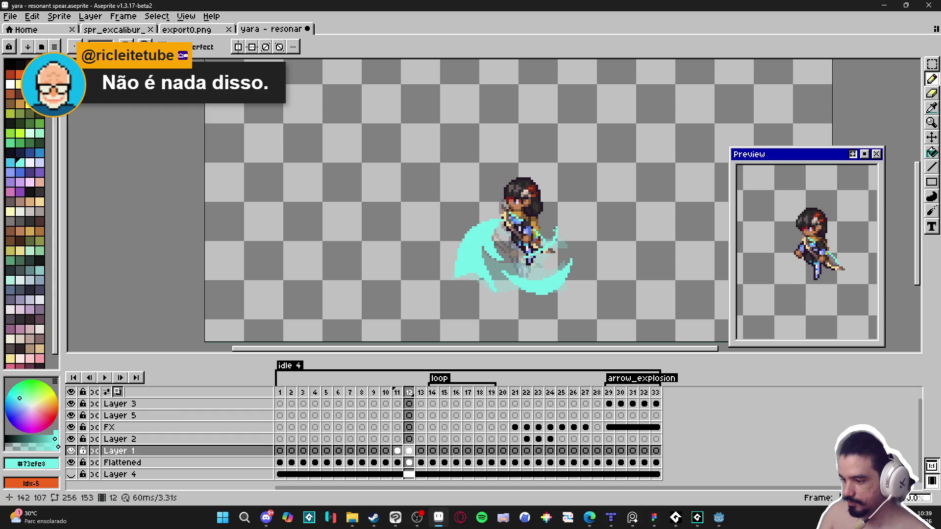
# - Add a small cyan stroke to the swoosh's right-hand tip and erase a few pixels
pyautogui.moveTo(524, 263); pyautogui.dragTo(527, 258)
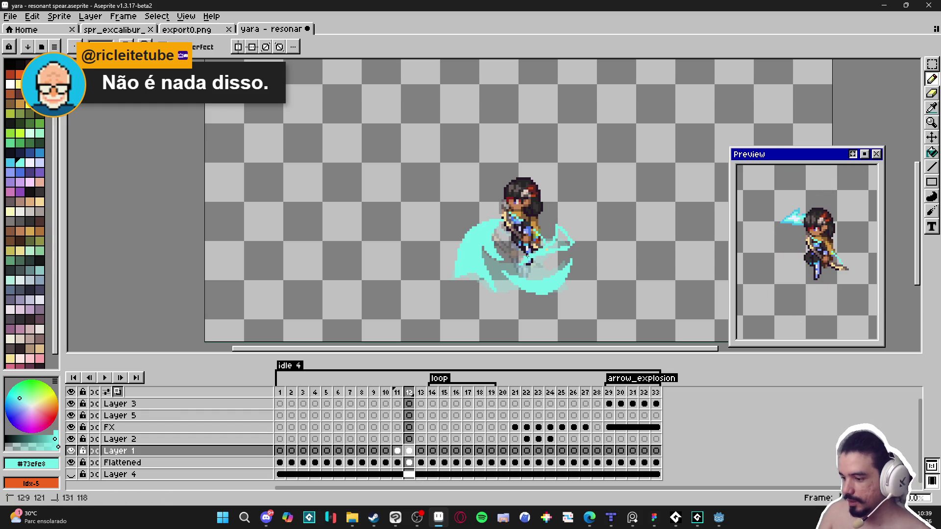
pyautogui.press('g')
pyautogui.press('b')
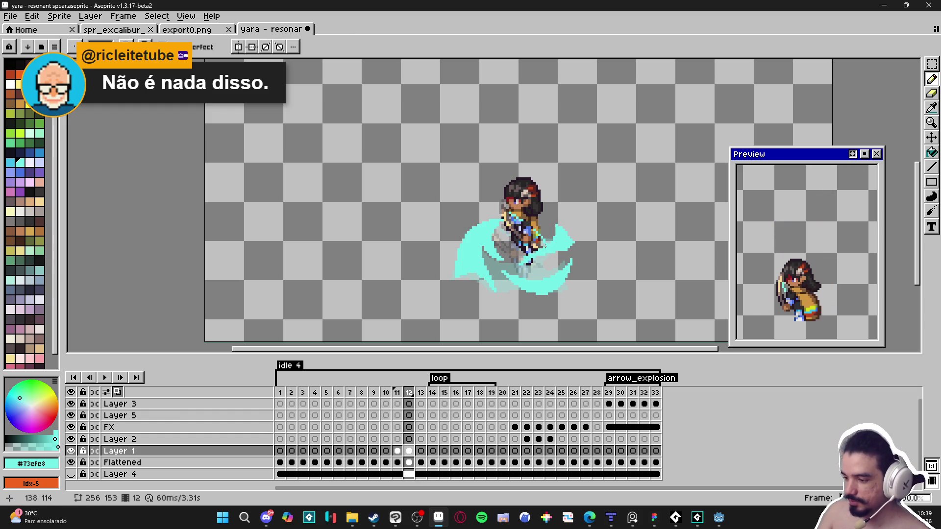
pyautogui.press('e')
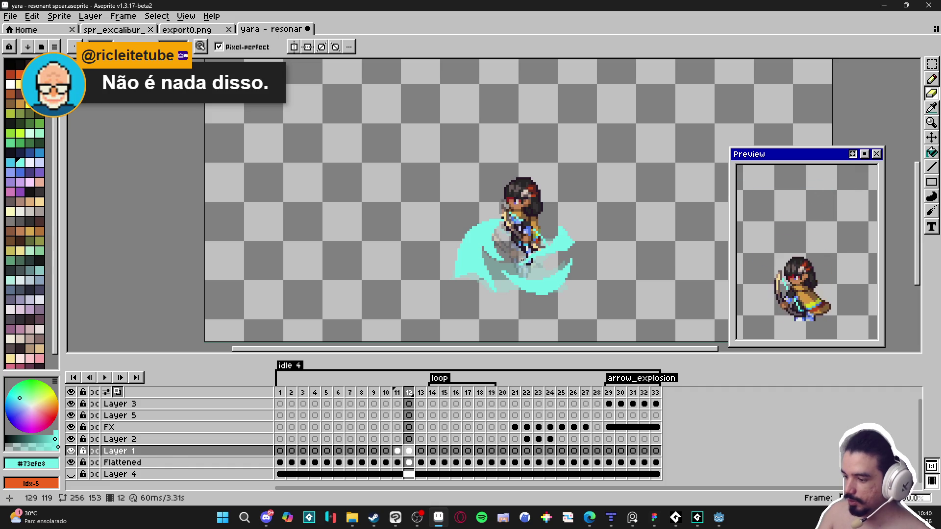
pyautogui.press('b')
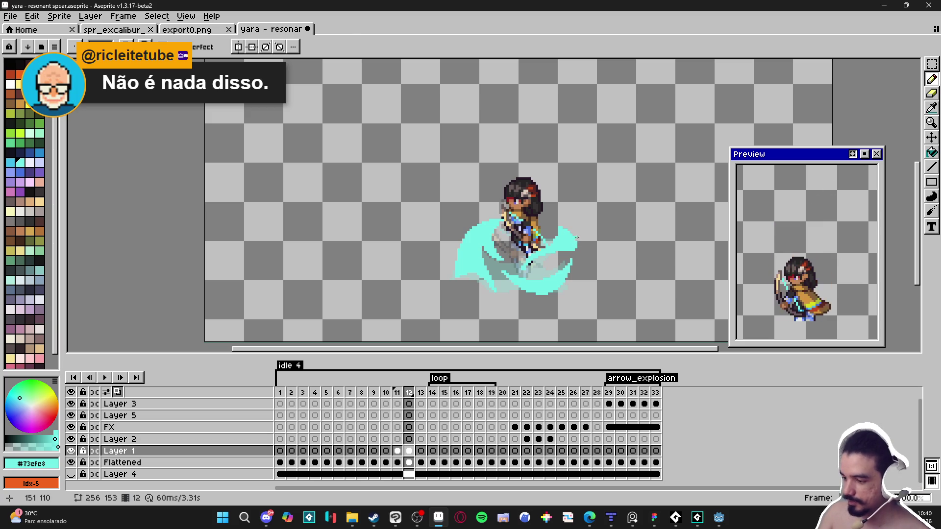
pyautogui.press('e')
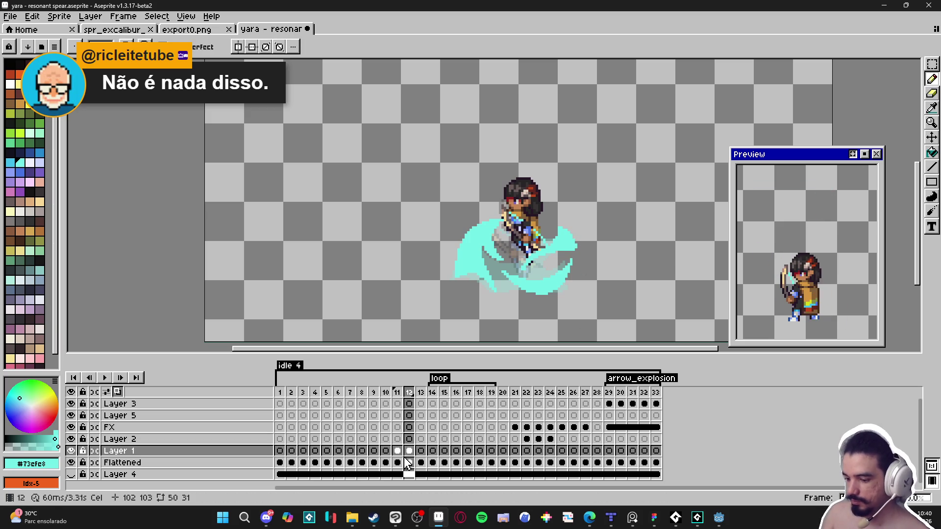
# - Flip between frames 11 and 12 repeatedly to compare the swoosh tip
pyautogui.click(397, 451)
pyautogui.click(411, 451)
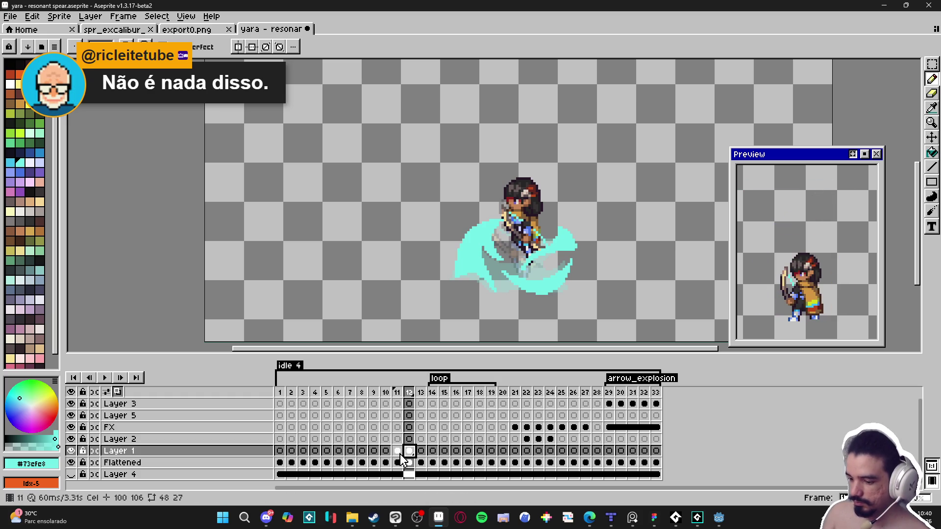
pyautogui.press('Left')
pyautogui.press('Right')
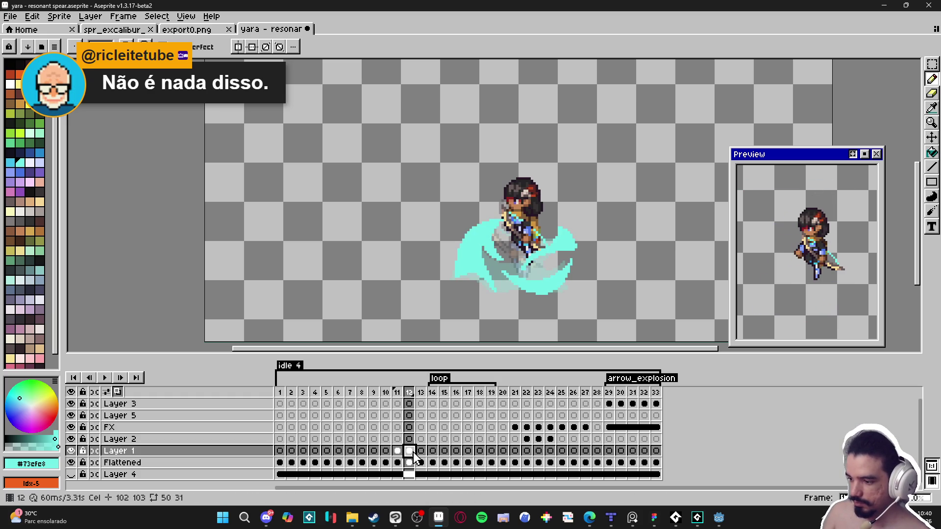
pyautogui.press('Left')
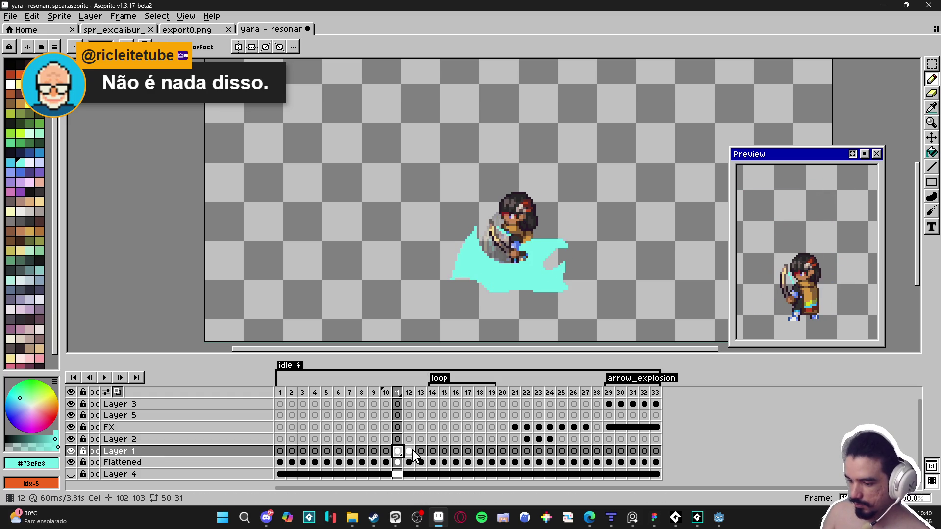
pyautogui.press('Right')
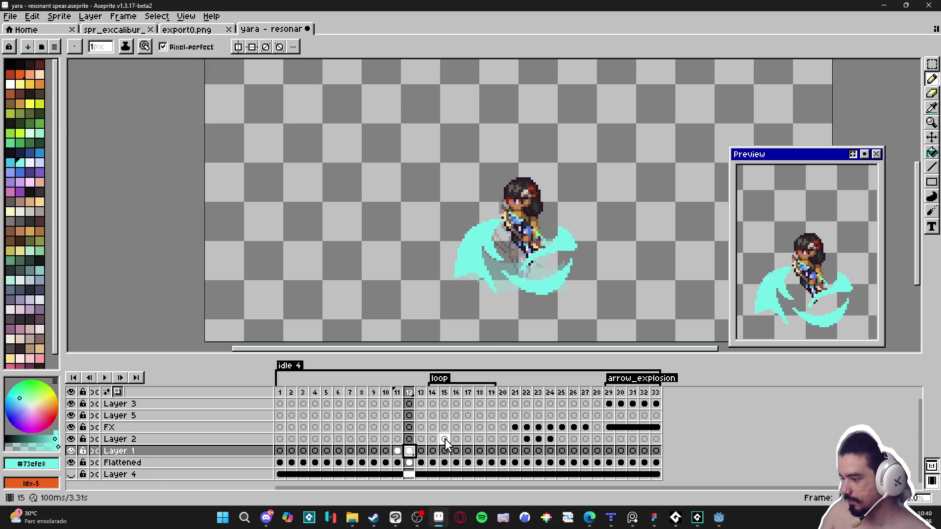
pyautogui.click(399, 452)
pyautogui.click(409, 451)
# - Touch up the tip's pixels again and recheck it against frame 11
pyautogui.click(510, 283)
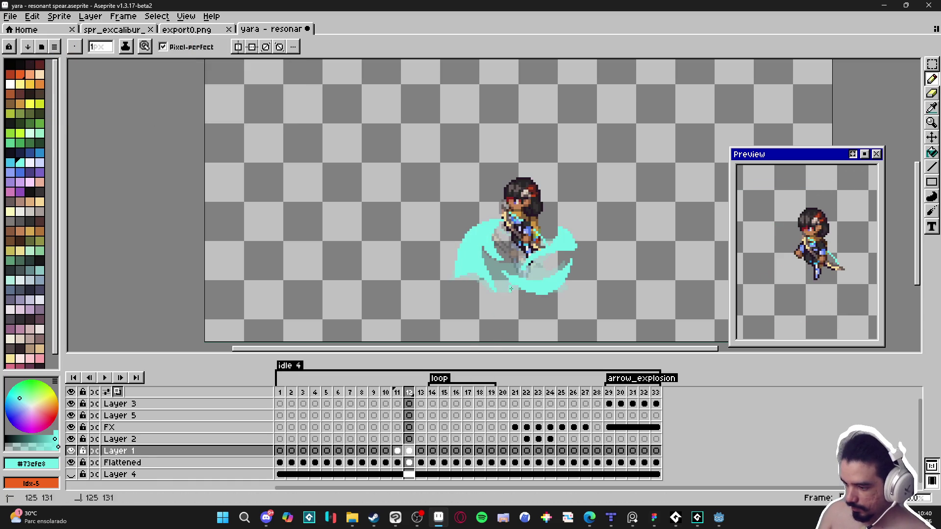
pyautogui.moveTo(510, 281); pyautogui.dragTo(509, 280)
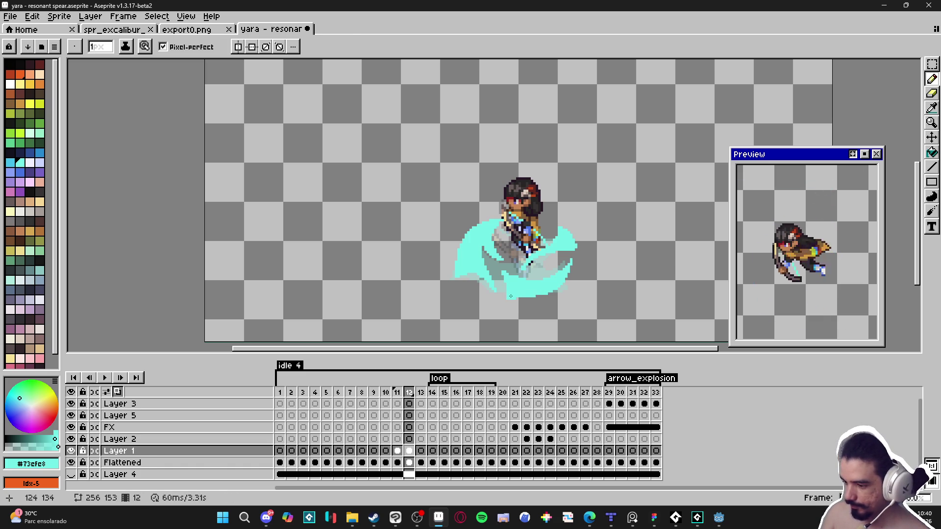
pyautogui.press('e')
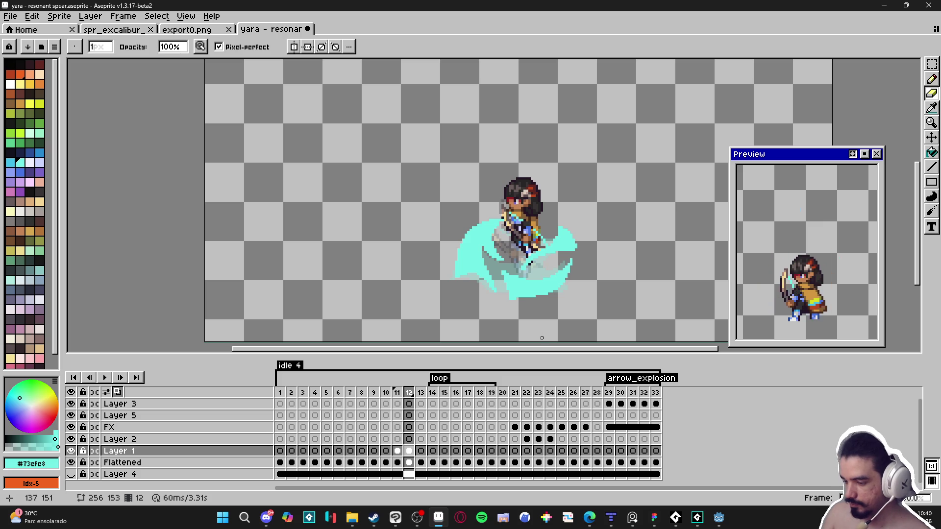
pyautogui.click(396, 451)
pyautogui.click(409, 451)
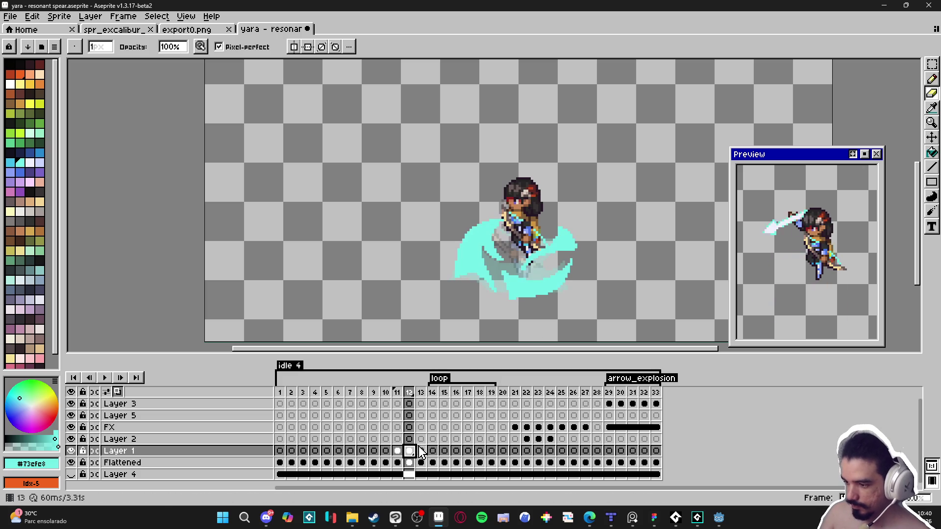
pyautogui.click(397, 451)
pyautogui.click(409, 451)
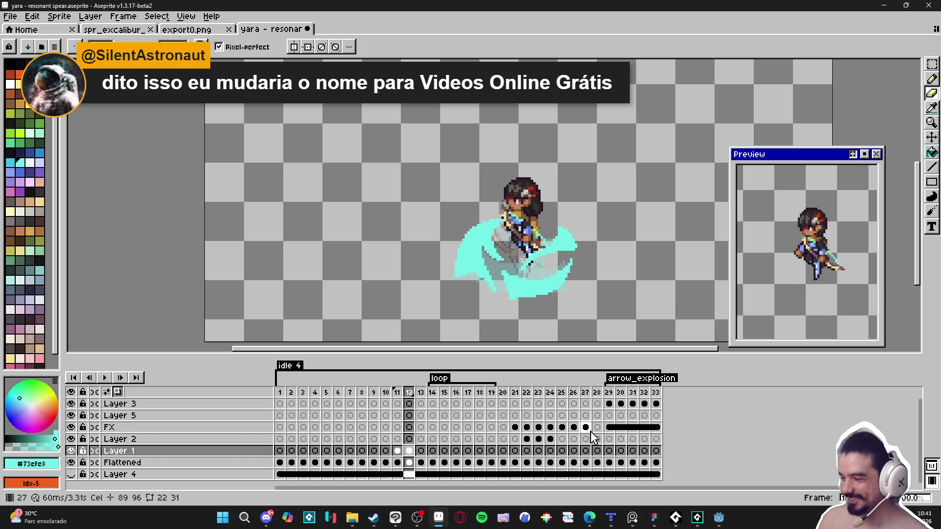
pyautogui.click(401, 454)
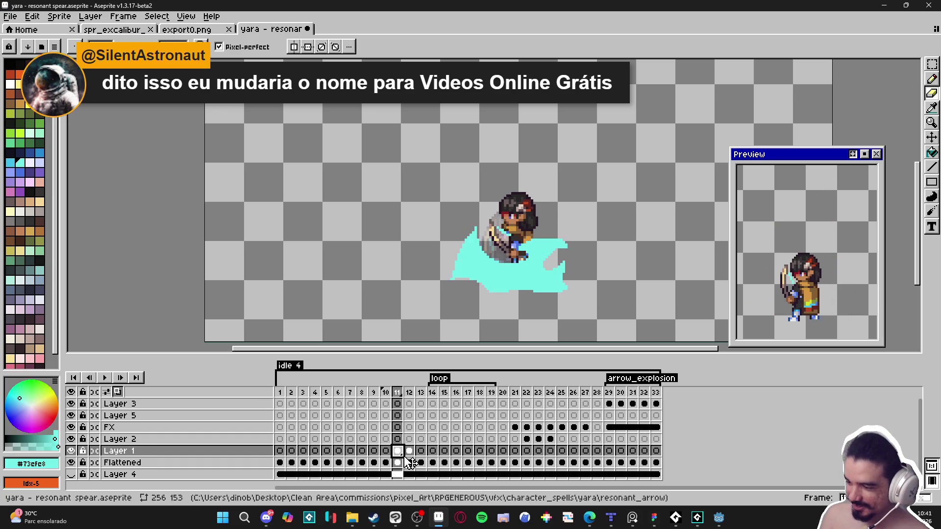
# - Go to frame 13 and draw a curved cyan slash out from the spear
pyautogui.click(409, 451)
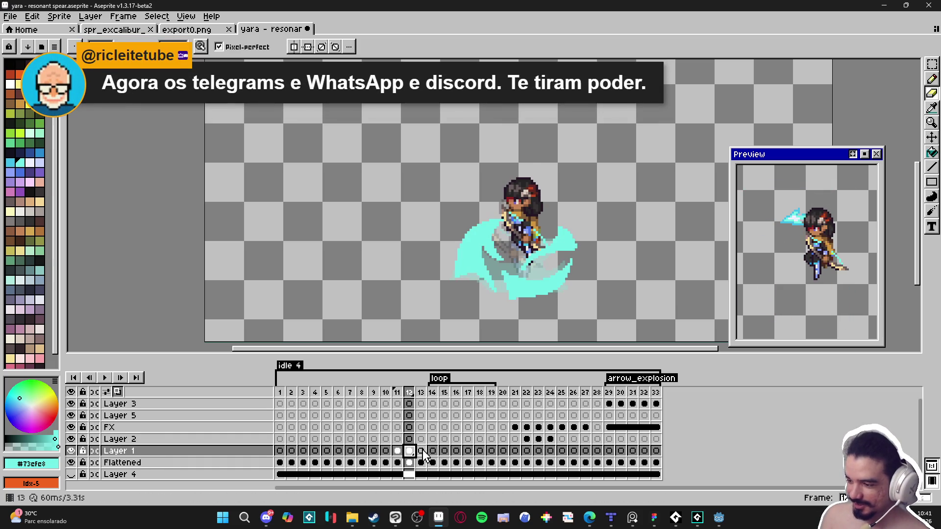
pyautogui.click(423, 452)
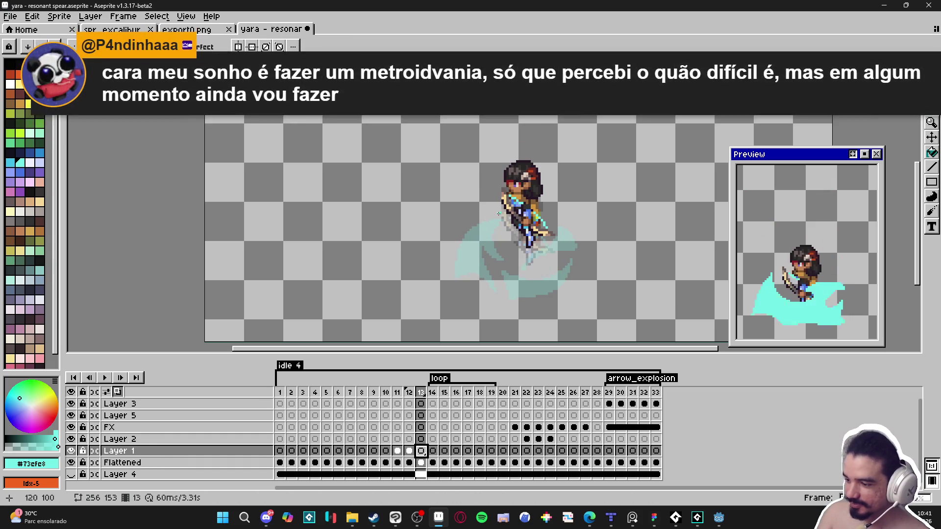
pyautogui.moveTo(511, 211)
pyautogui.mouseDown()
pyautogui.moveTo(469, 227)
pyautogui.moveTo(486, 227)
pyautogui.mouseUp()
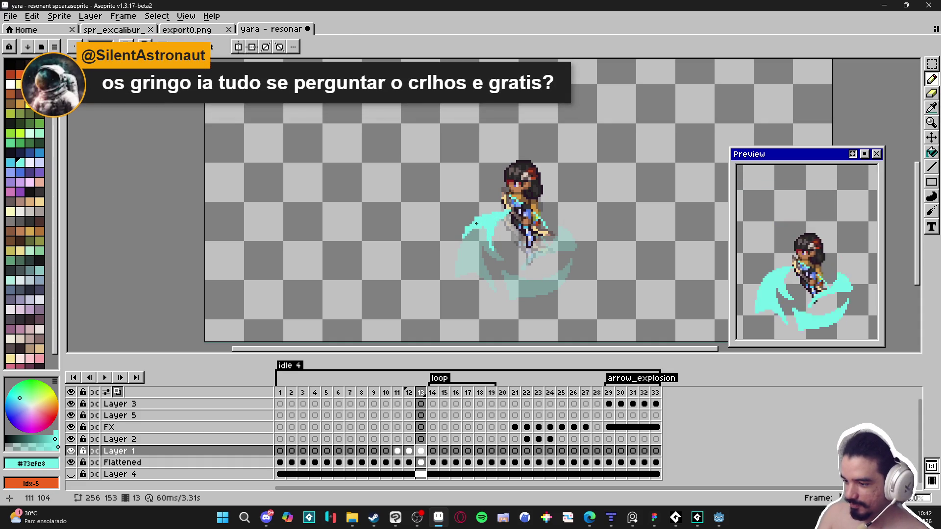
# - Correct the slash with eraser touches and add the swoosh's lower cyan arc
pyautogui.press('e')
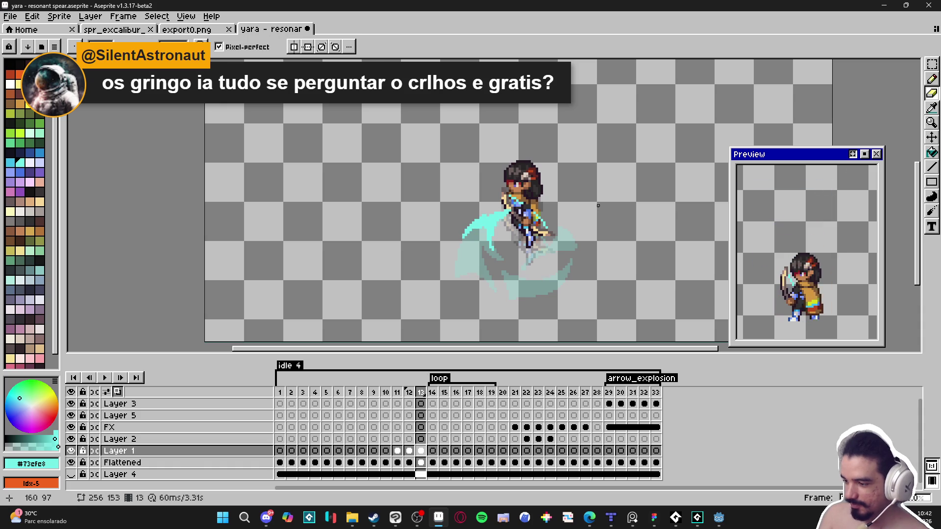
pyautogui.press('b')
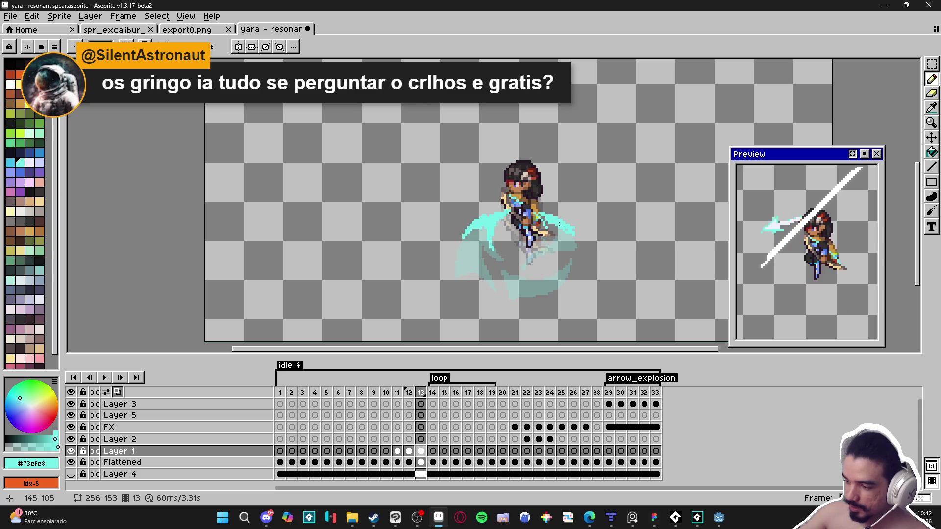
pyautogui.press('e')
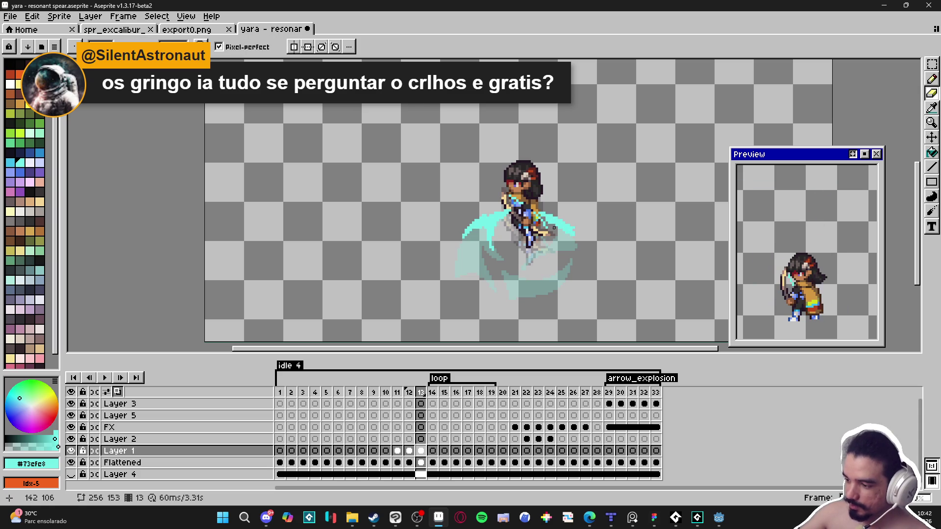
pyautogui.press('b')
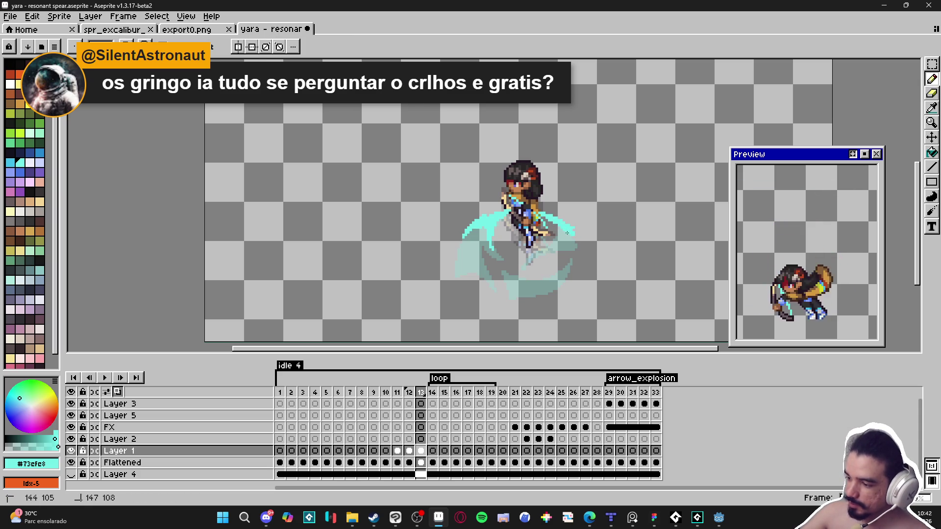
pyautogui.press('e')
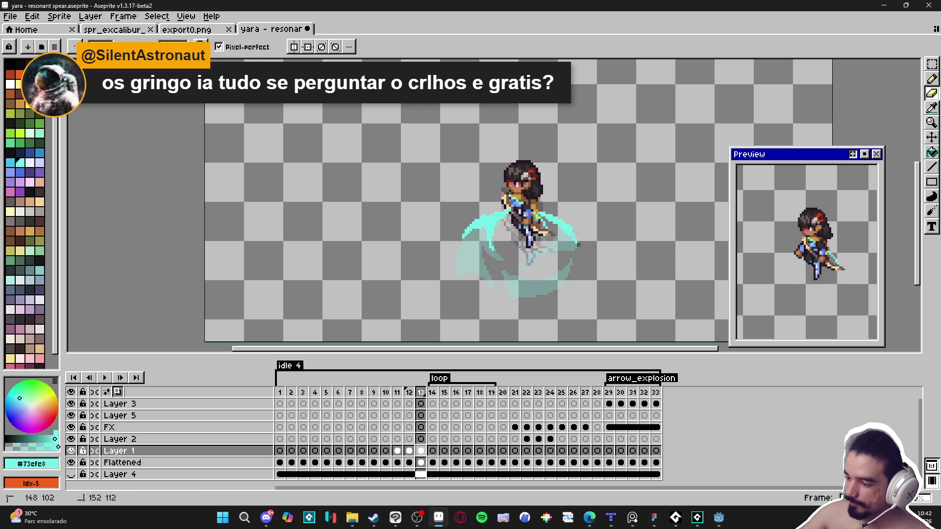
pyautogui.press('b')
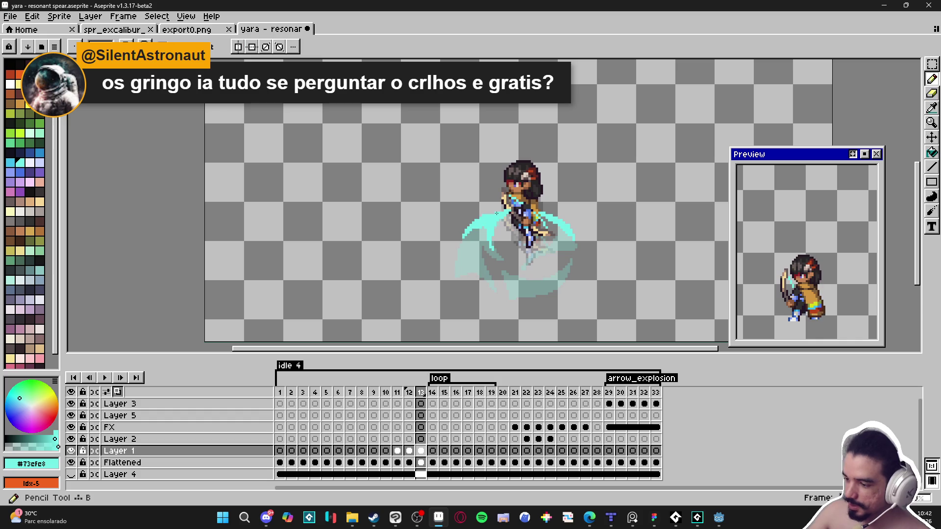
pyautogui.press('e')
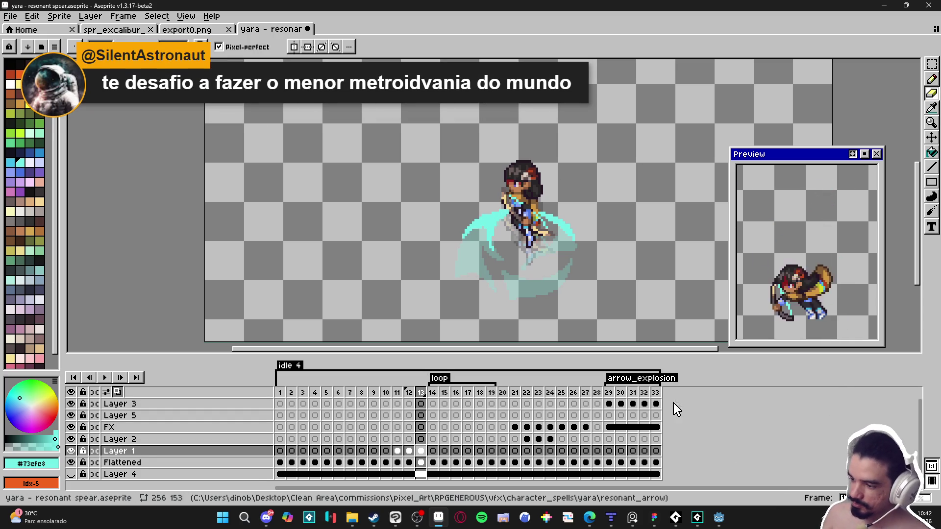
pyautogui.press('b')
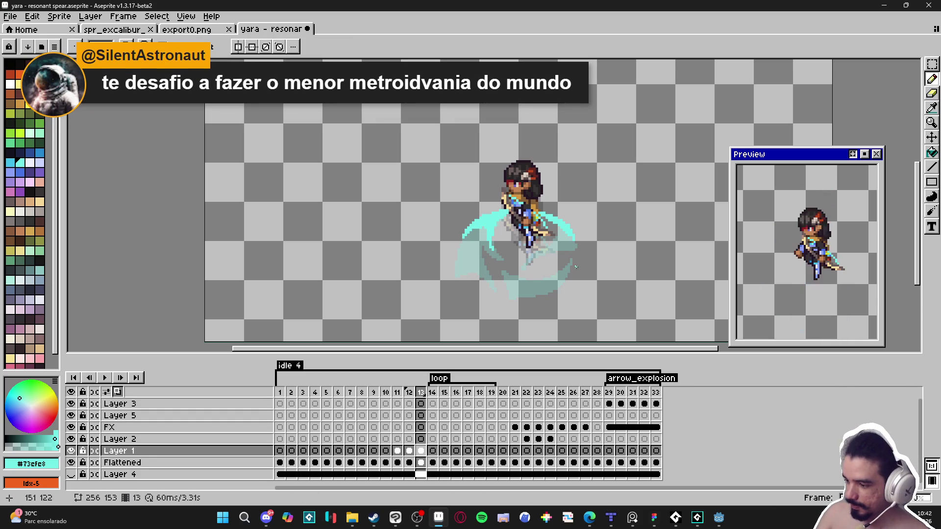
pyautogui.moveTo(578, 269)
pyautogui.mouseDown()
pyautogui.moveTo(576, 287)
pyautogui.moveTo(522, 294)
pyautogui.mouseUp()
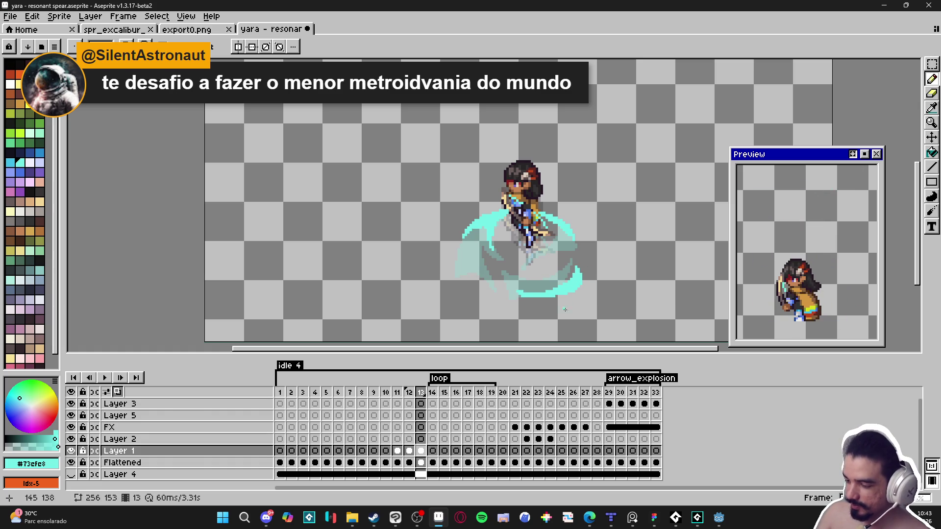
pyautogui.press('e')
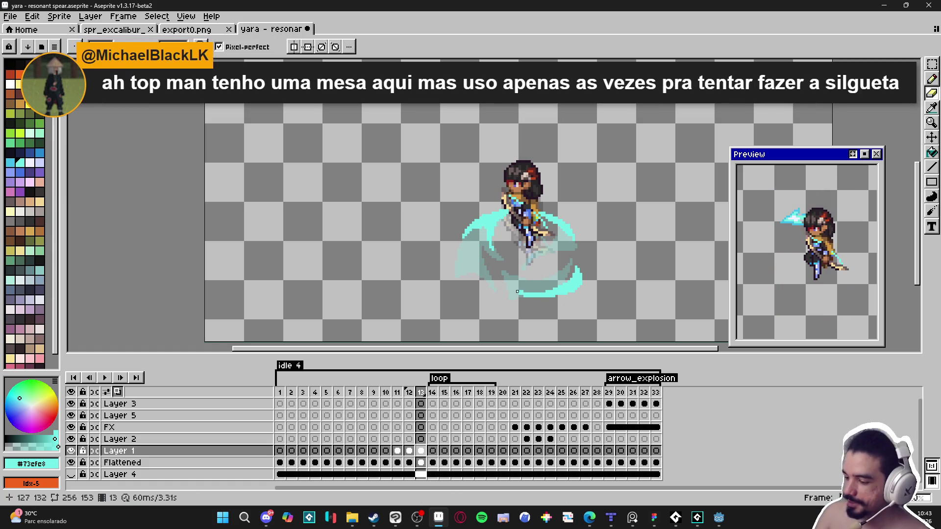
# - Add small cyan strokes and pixels along the frame 13 swoosh's left edge, then compare with frame 12
pyautogui.press('b')
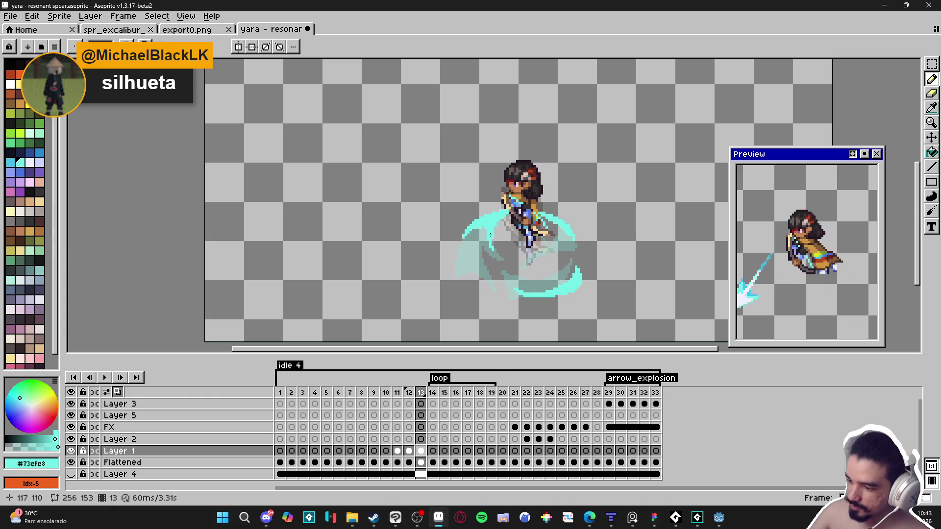
pyautogui.moveTo(451, 274); pyautogui.dragTo(457, 259)
pyautogui.moveTo(459, 267); pyautogui.dragTo(469, 267)
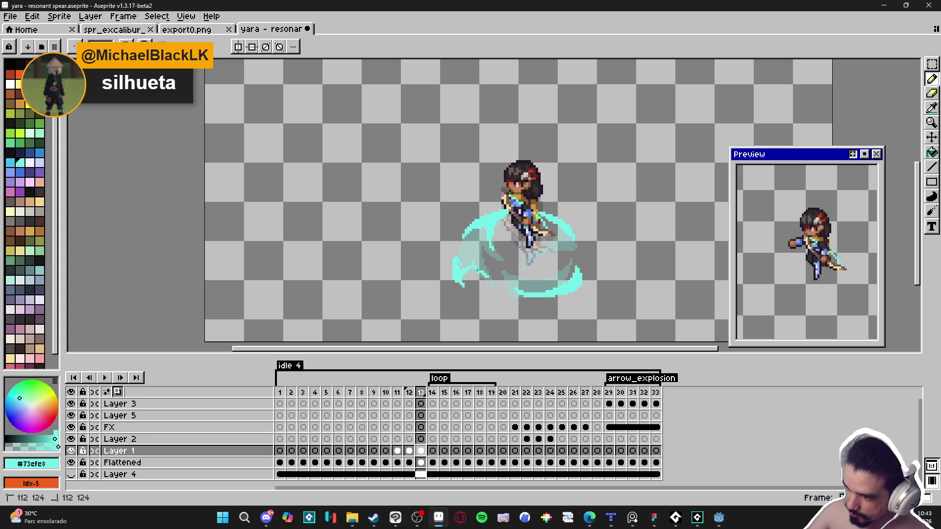
pyautogui.moveTo(456, 254); pyautogui.dragTo(465, 266)
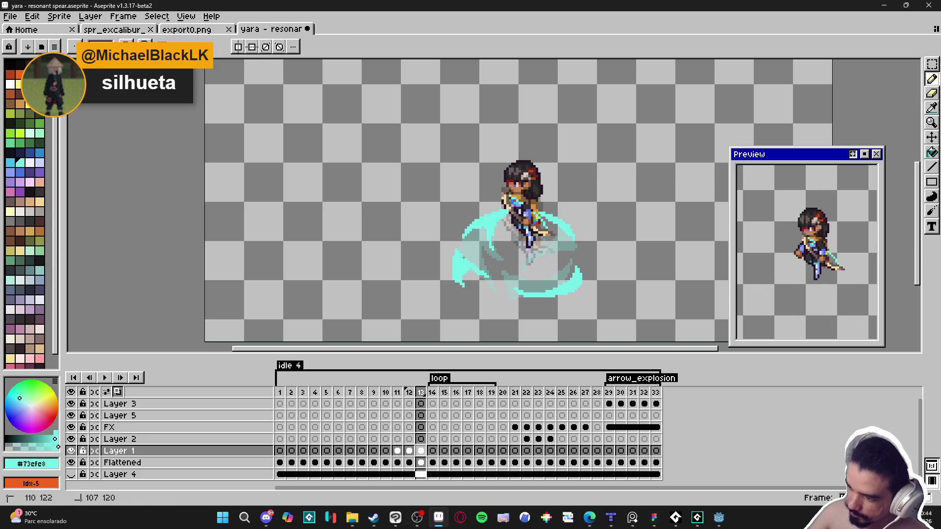
pyautogui.click(459, 251)
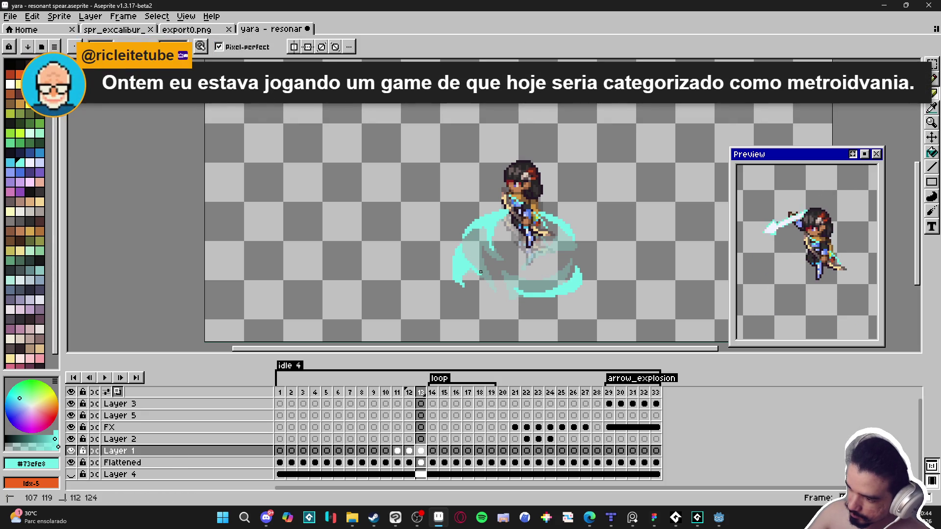
pyautogui.press('e')
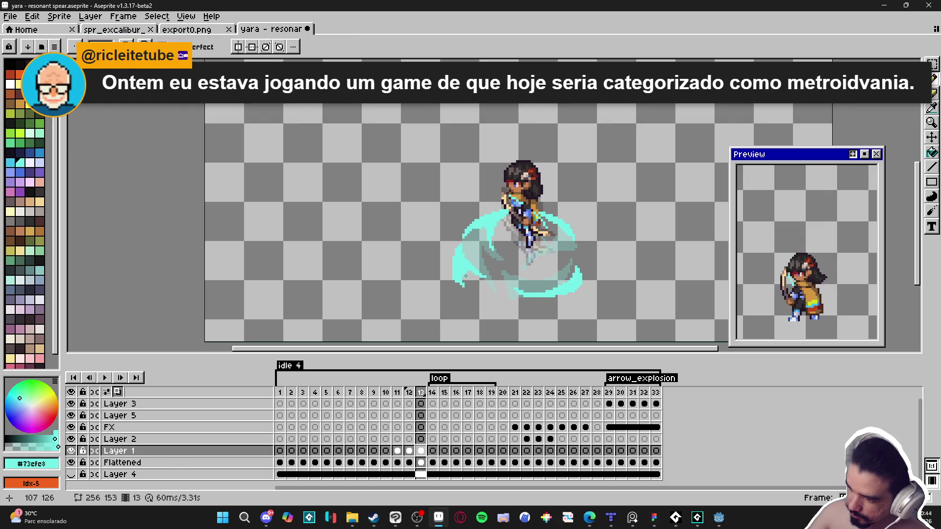
pyautogui.press('b')
pyautogui.click(459, 282)
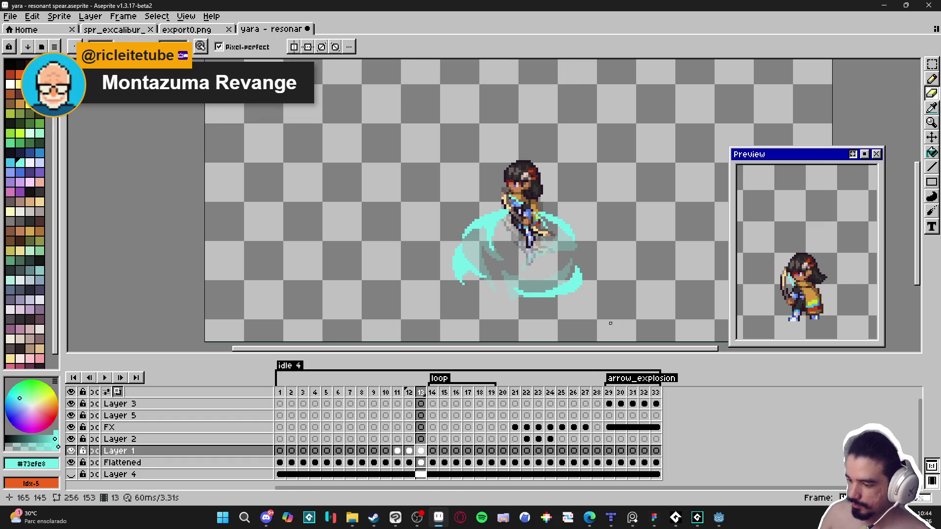
pyautogui.click(409, 398)
# - Review frames 11–13, go to frame 14, and delete the loop tag
pyautogui.click(420, 392)
pyautogui.click(397, 392)
pyautogui.click(409, 392)
pyautogui.click(420, 392)
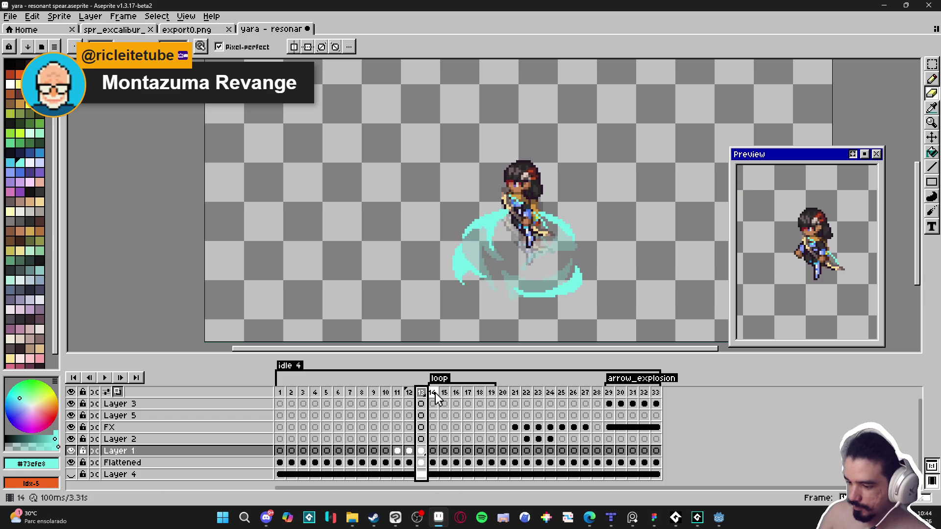
pyautogui.click(433, 393)
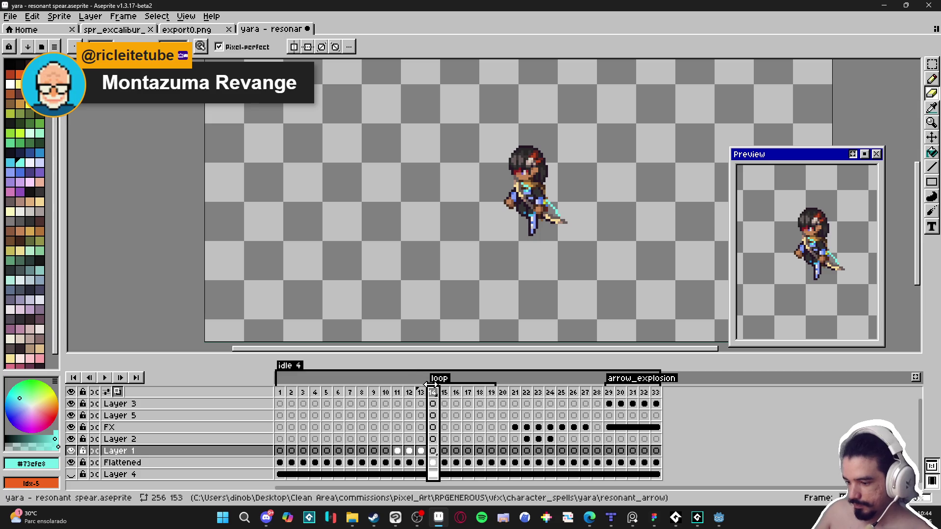
pyautogui.rightClick(449, 384)
pyautogui.click(465, 401)
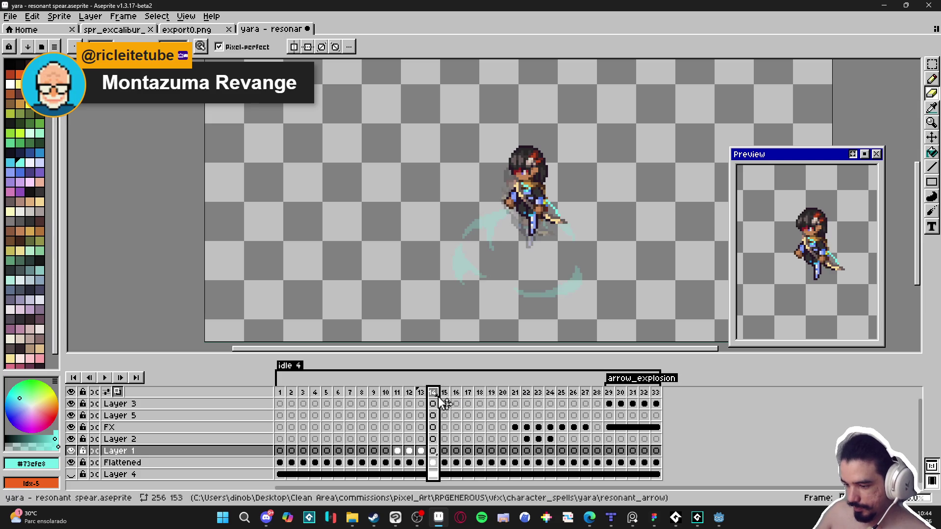
# - Draw cyan slash lines across the spear and near its tip on frame 14
pyautogui.click(421, 392)
pyautogui.click(432, 393)
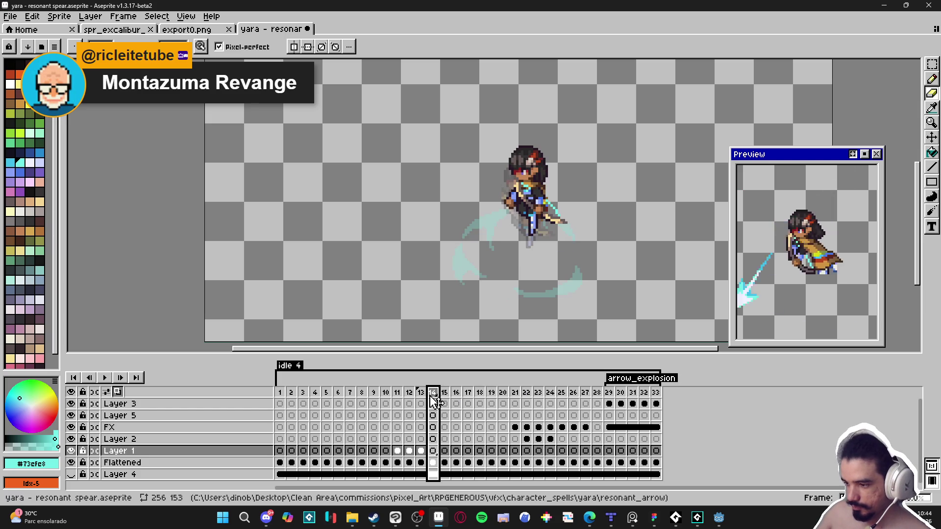
pyautogui.press('b')
pyautogui.moveTo(507, 212)
pyautogui.mouseDown()
pyautogui.moveTo(537, 191)
pyautogui.moveTo(495, 228)
pyautogui.mouseUp()
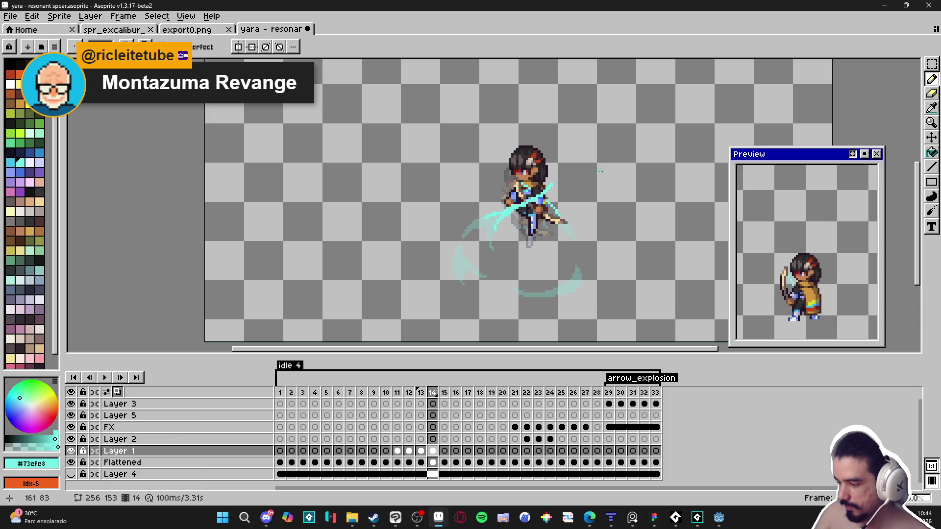
pyautogui.moveTo(537, 212); pyautogui.dragTo(556, 222)
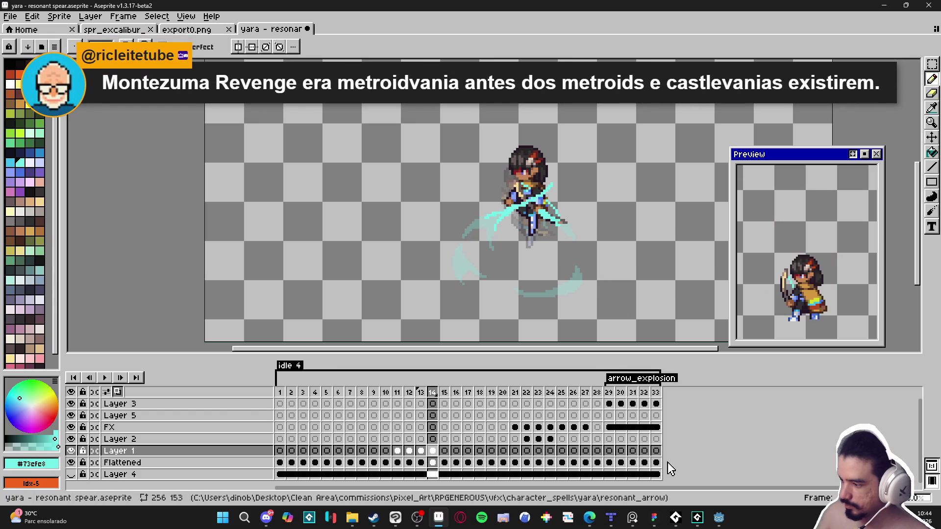
pyautogui.moveTo(710, 525)
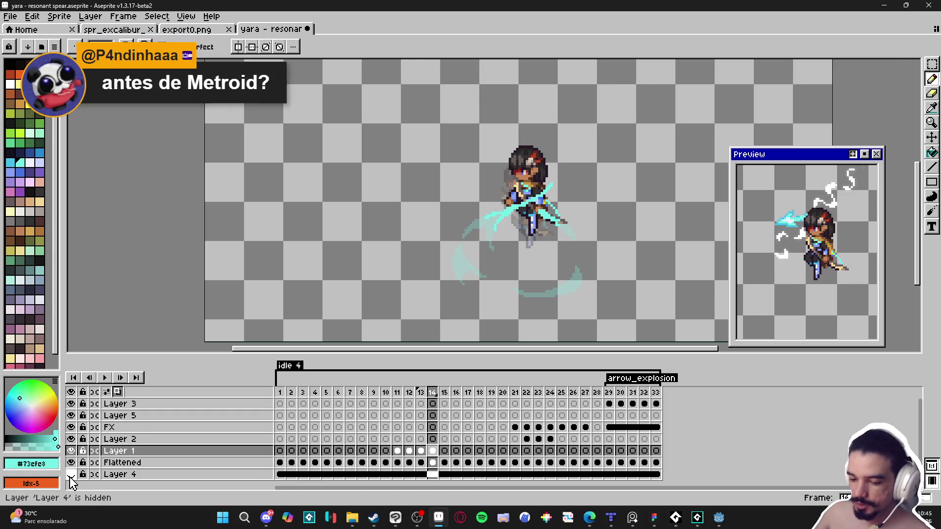
pyautogui.click(71, 474)
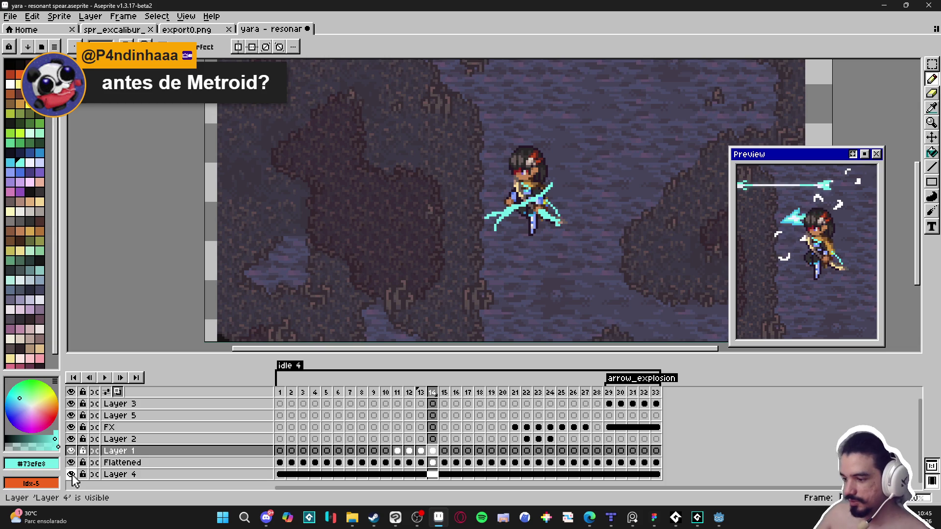
pyautogui.scroll(-2, 790, 309)
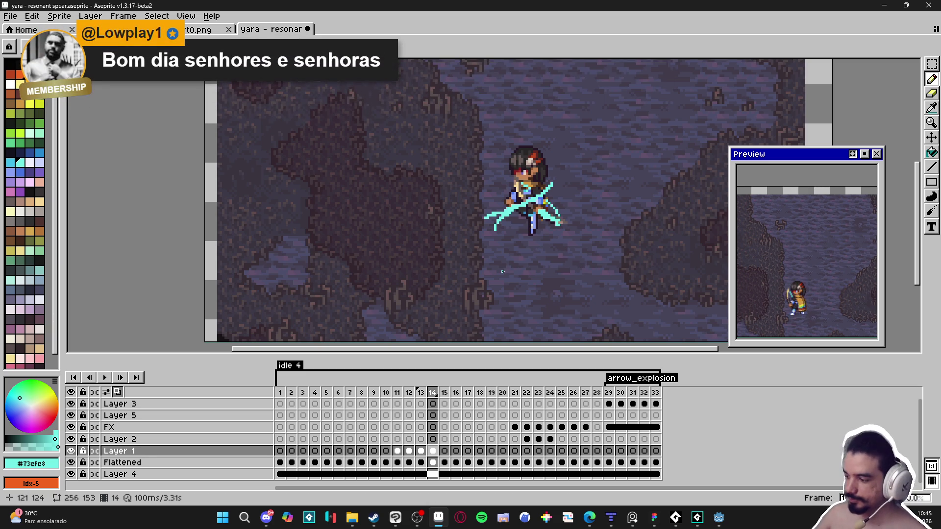
pyautogui.click(71, 475)
pyautogui.scroll(2, 503, 214)
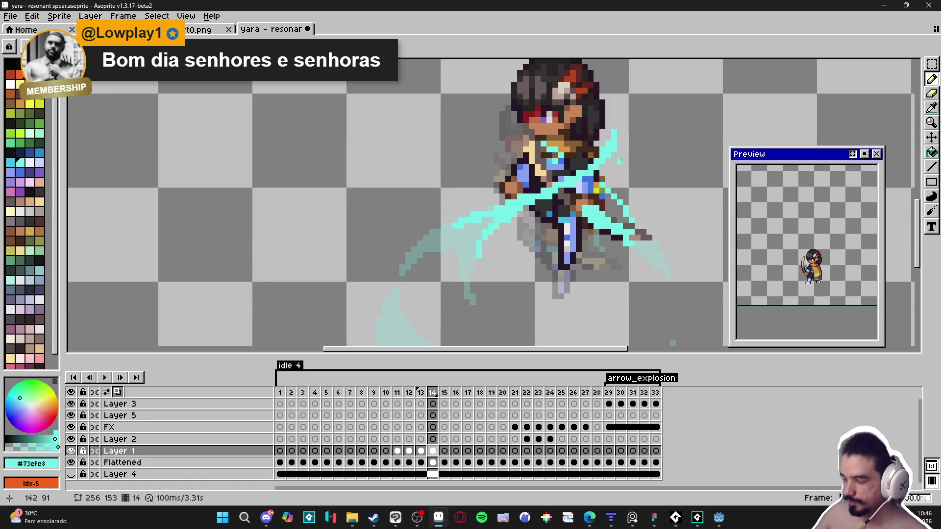
pyautogui.scroll(-3, 623, 190)
pyautogui.scroll(3, 620, 196)
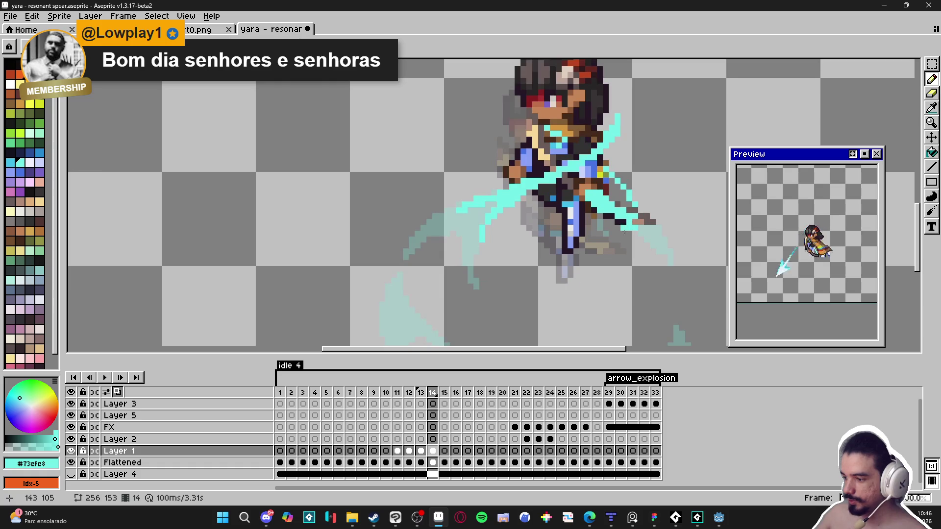
pyautogui.click(421, 392)
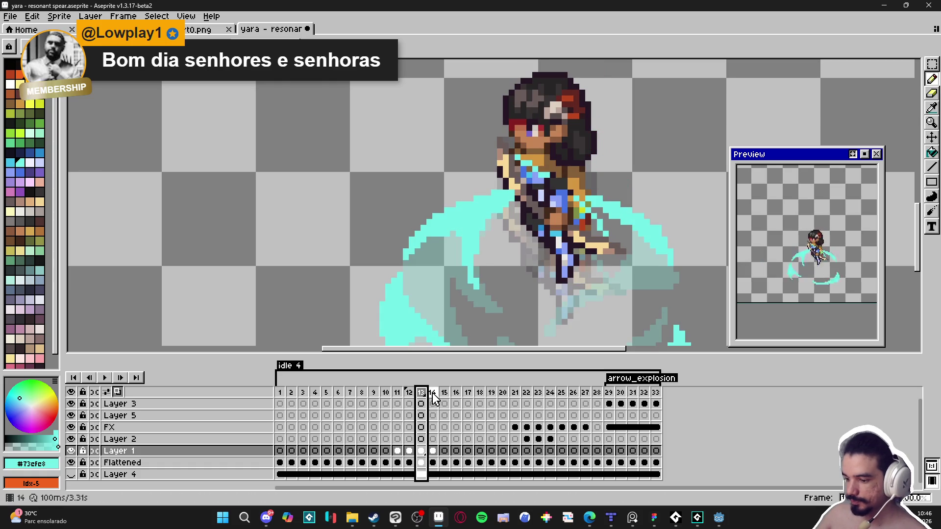
pyautogui.click(432, 392)
pyautogui.scroll(-2, 574, 288)
pyautogui.scroll(1, 568, 274)
pyautogui.click(421, 393)
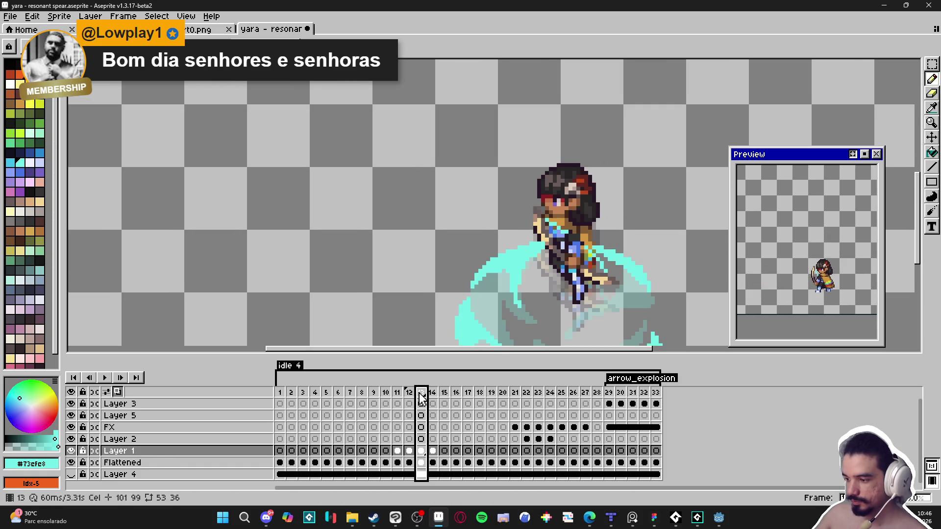
pyautogui.click(433, 392)
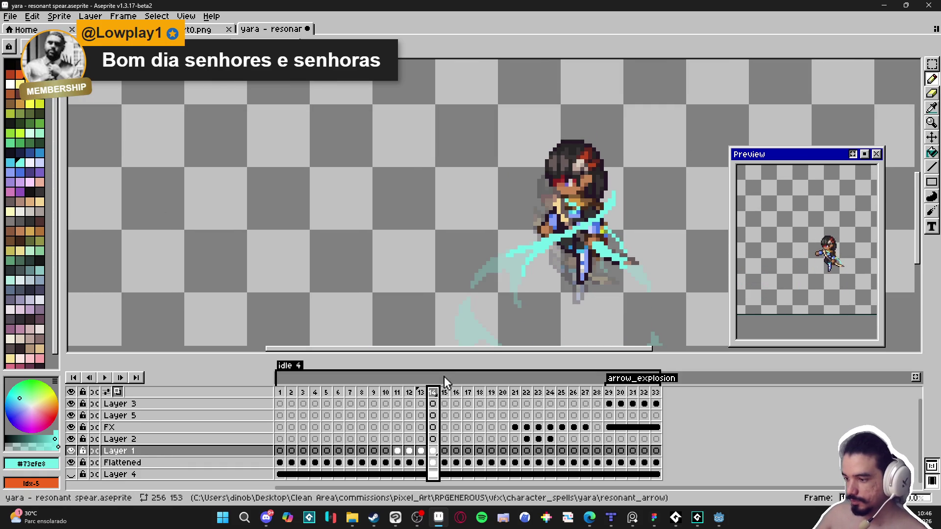
# - Draw a curving cyan slash over the character on frame 15
pyautogui.click(444, 392)
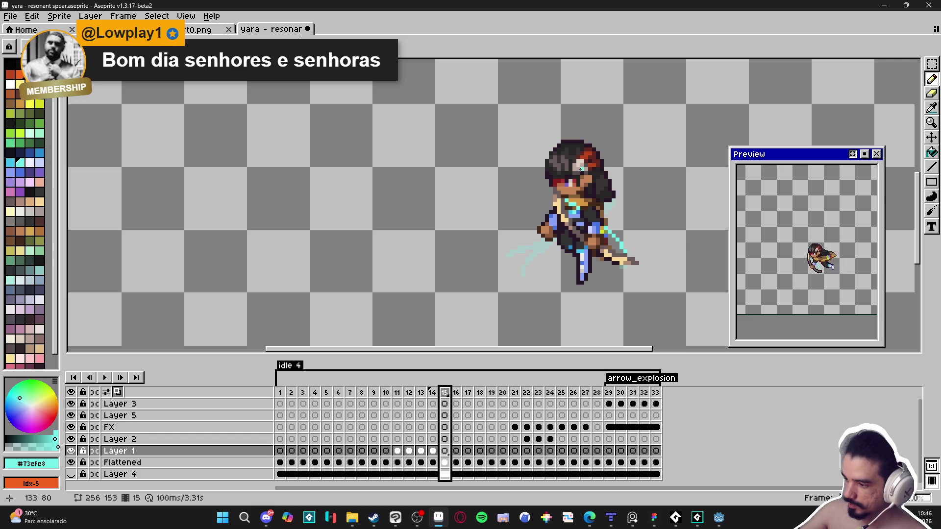
pyautogui.moveTo(584, 171)
pyautogui.mouseDown()
pyautogui.moveTo(606, 190)
pyautogui.moveTo(592, 219)
pyautogui.moveTo(609, 196)
pyautogui.mouseUp()
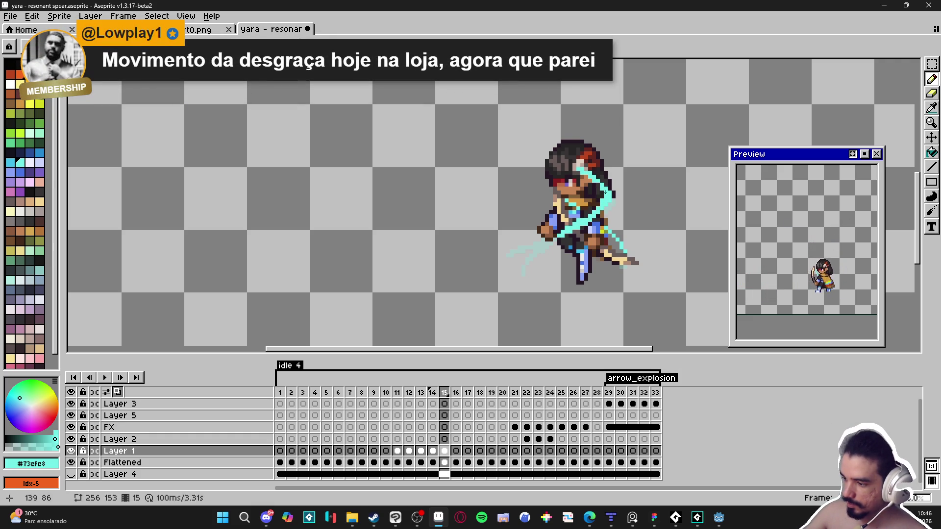
pyautogui.click(433, 392)
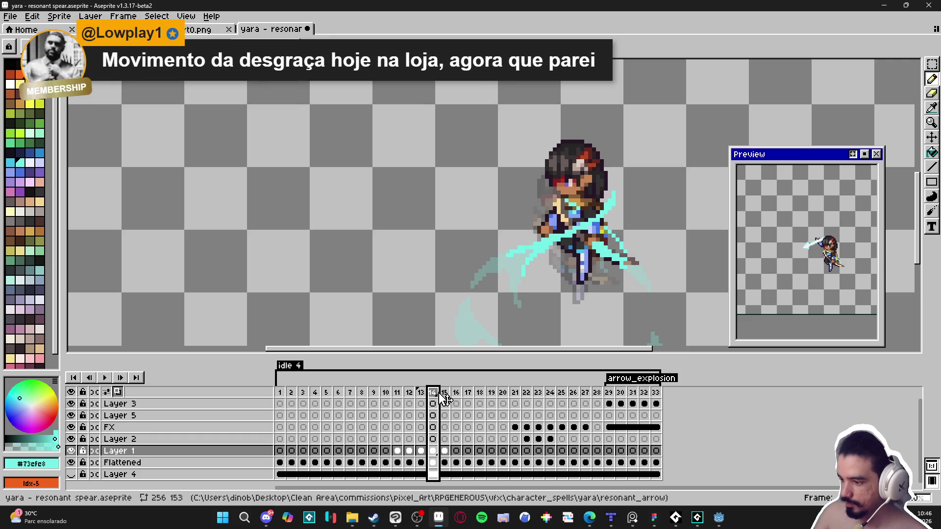
pyautogui.click(445, 392)
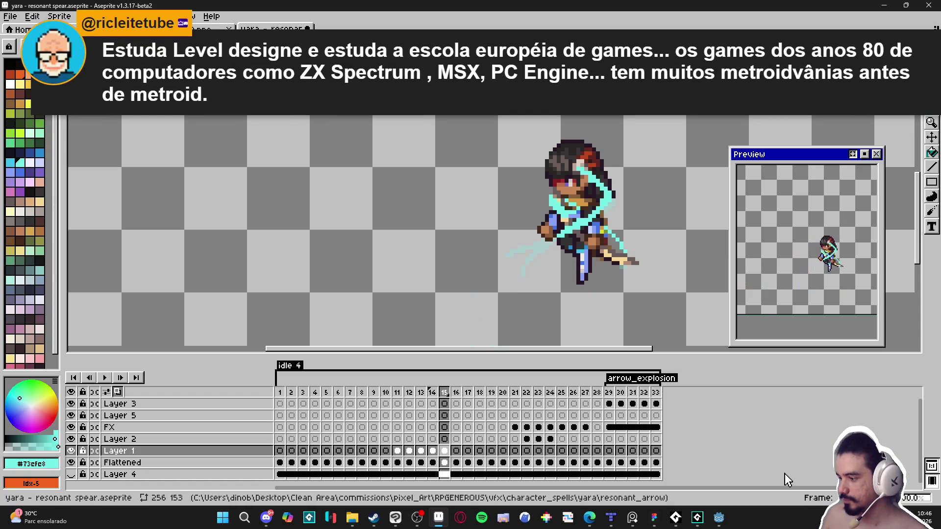
# - Go to frame 16 and select the character's pixels from its cel
pyautogui.click(457, 451)
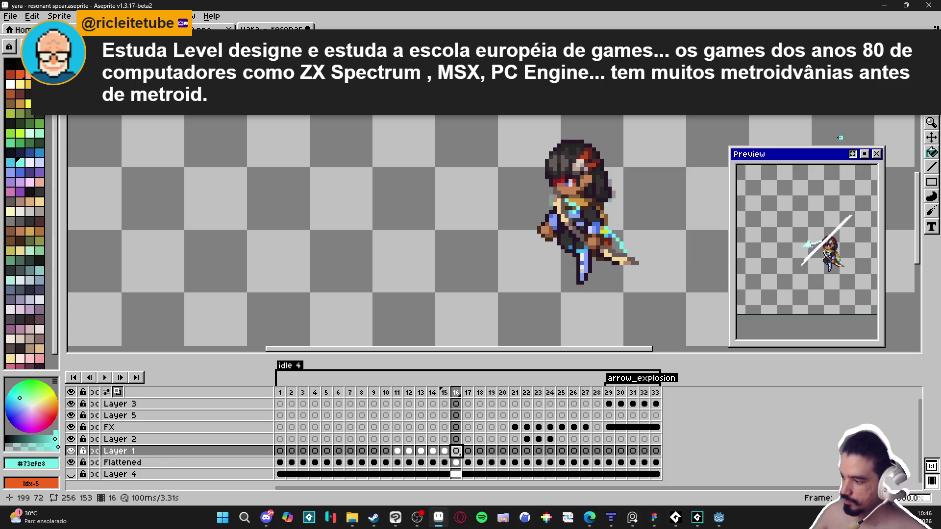
pyautogui.press('b')
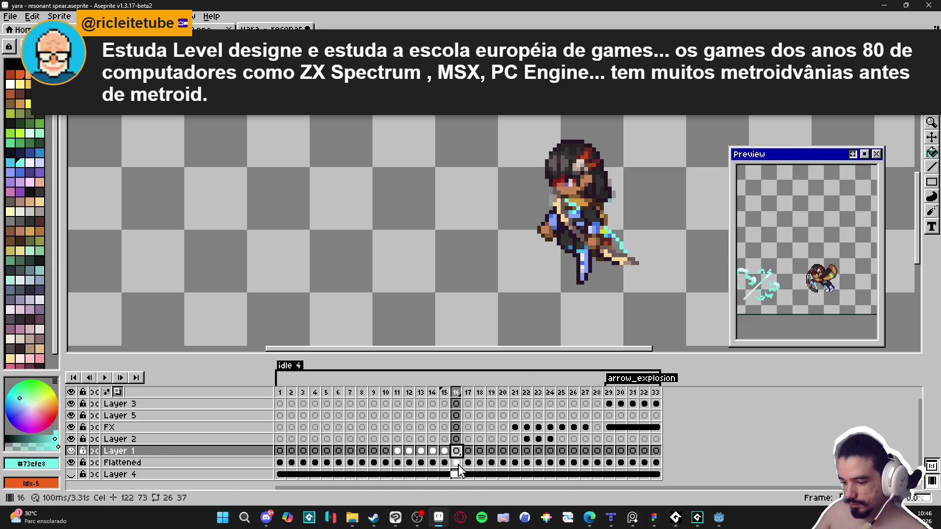
pyautogui.keyDown('ctrl'); pyautogui.click(458, 464); pyautogui.keyUp('ctrl')
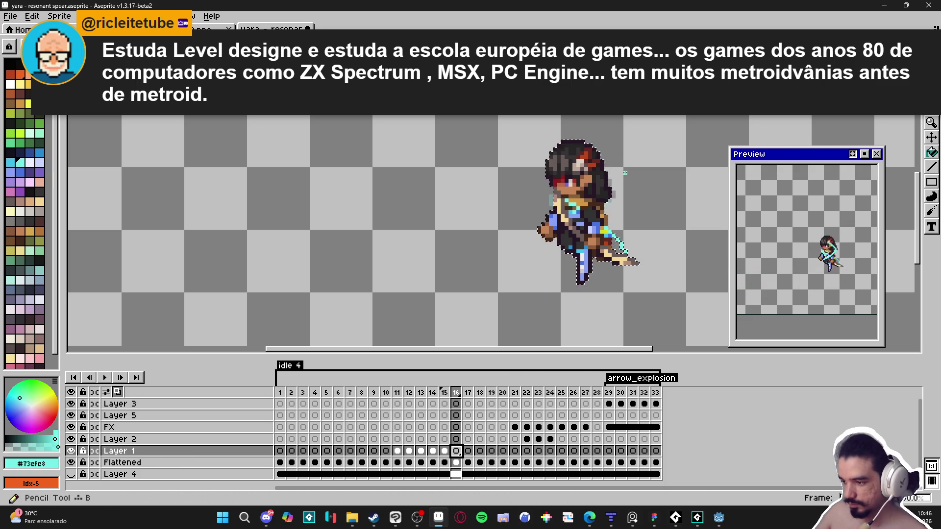
# - Paint the selected character solid cyan, deselect, shrink the brush, and move to frame 17
pyautogui.moveTo(590, 199)
pyautogui.mouseDown()
pyautogui.moveTo(568, 196)
pyautogui.moveTo(583, 215)
pyautogui.moveTo(588, 264)
pyautogui.moveTo(586, 282)
pyautogui.moveTo(563, 299)
pyautogui.mouseUp()
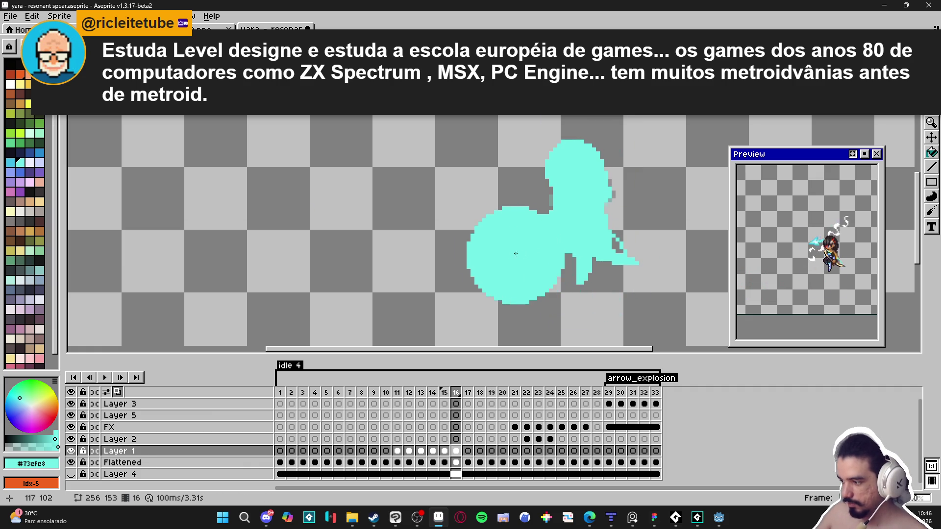
pyautogui.hotkey('ctrl', 'd')
pyautogui.press('-')
pyautogui.press('-')
pyautogui.press('-')
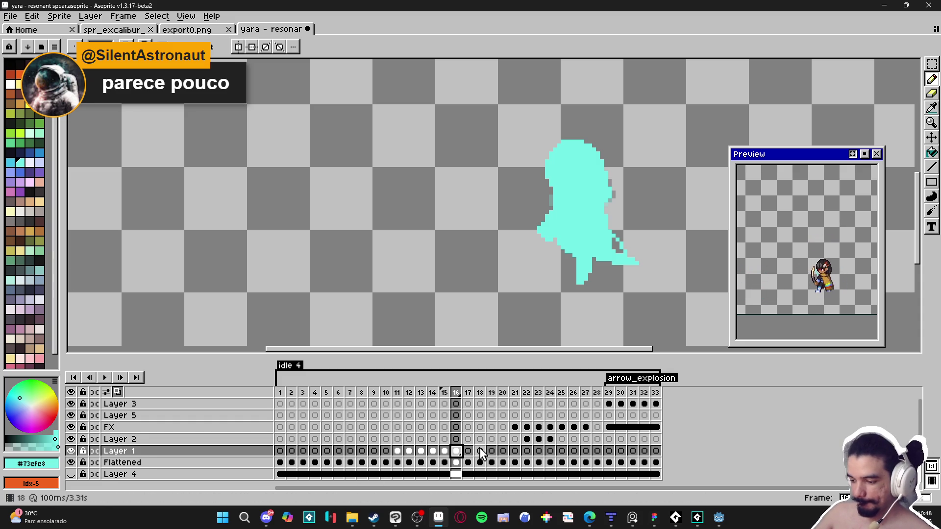
pyautogui.click(468, 451)
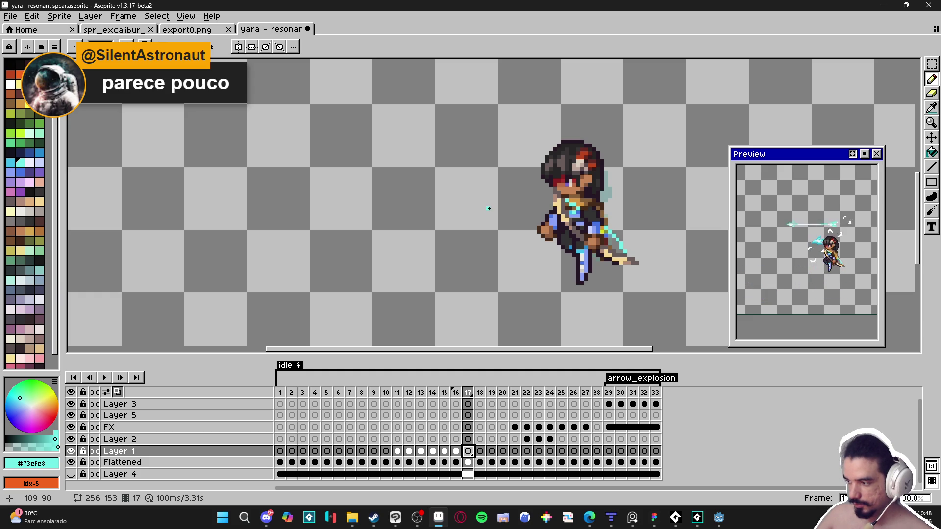
pyautogui.click(267, 527)
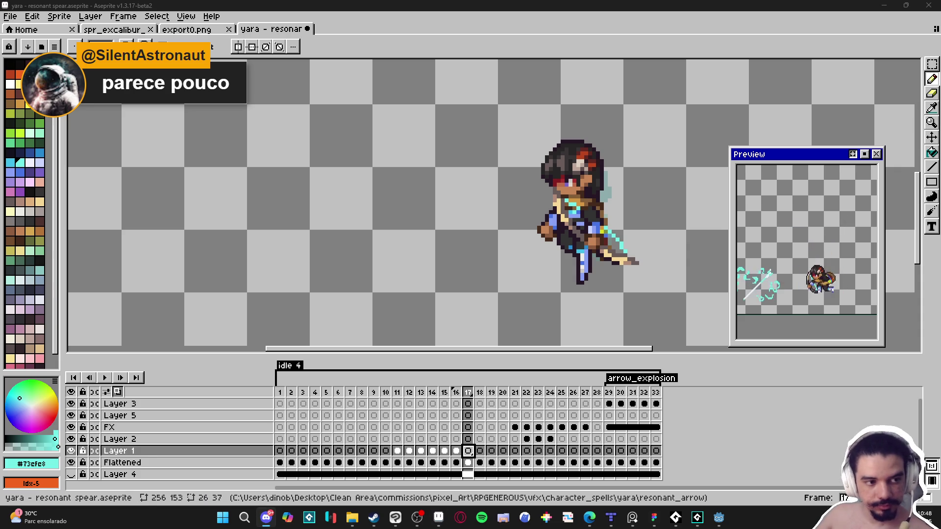
pyautogui.hotkey('alt', 'Tab')
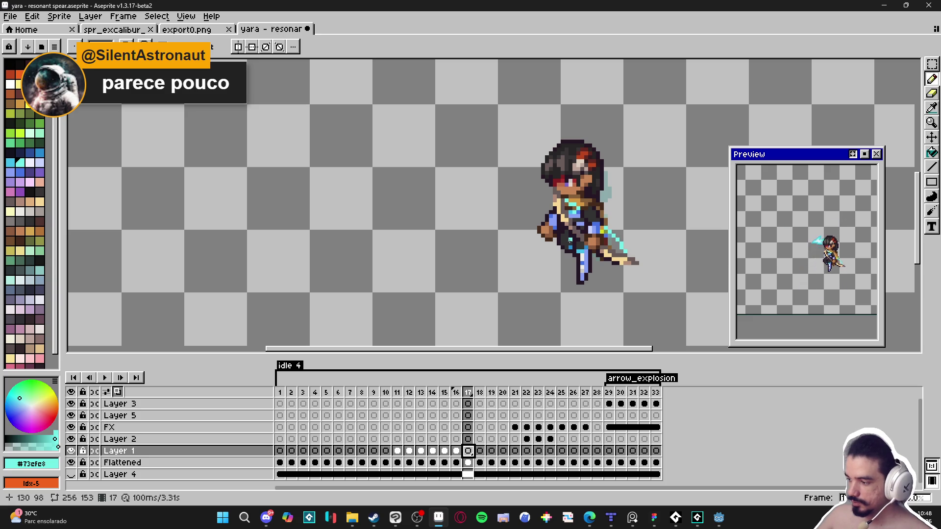
pyautogui.click(460, 453)
pyautogui.click(467, 451)
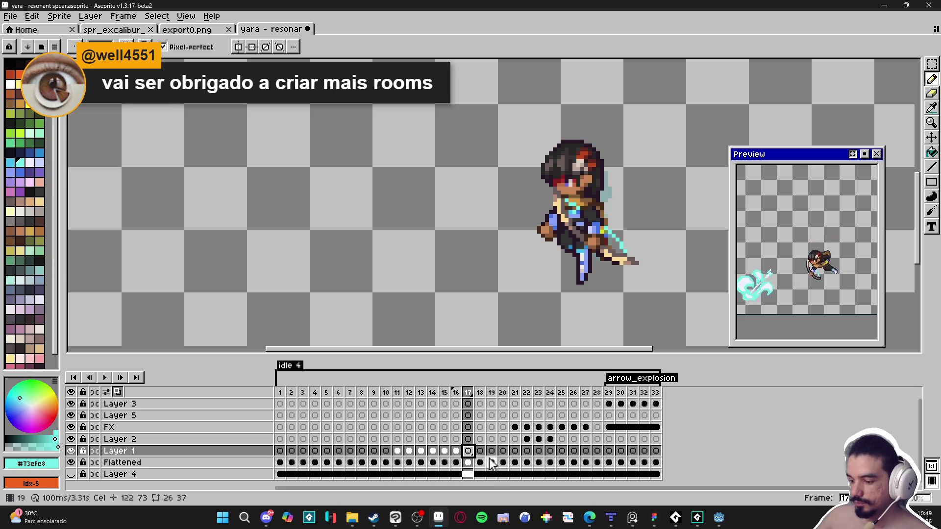
pyautogui.click(451, 452)
pyautogui.click(444, 452)
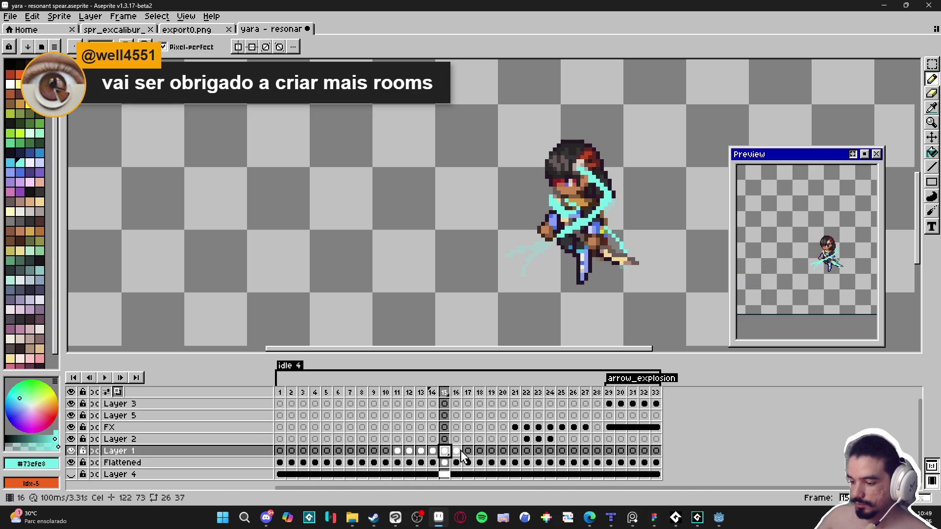
pyautogui.click(457, 452)
pyautogui.click(469, 452)
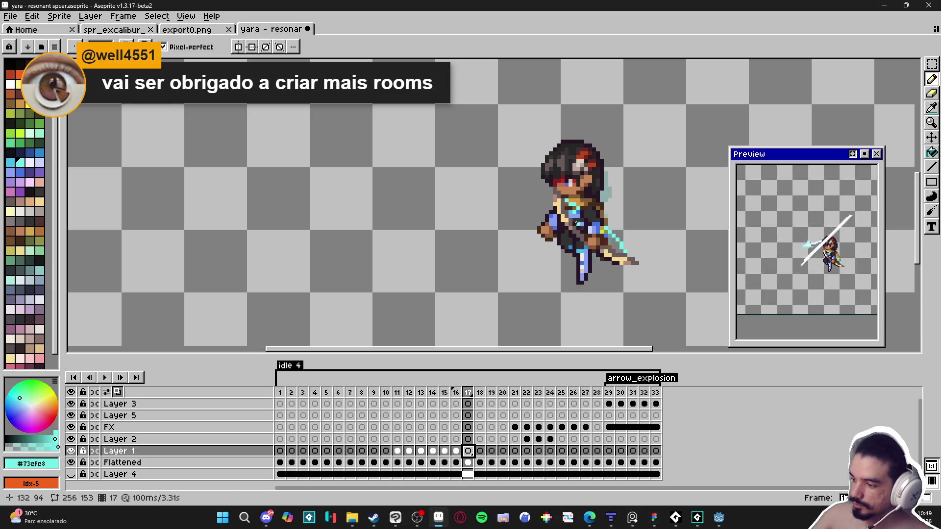
pyautogui.moveTo(557, 208)
pyautogui.mouseDown()
pyautogui.moveTo(504, 184)
pyautogui.moveTo(500, 172)
pyautogui.moveTo(471, 210)
pyautogui.moveTo(531, 234)
pyautogui.moveTo(581, 229)
pyautogui.mouseUp()
# - Add cyan slash strokes across the chest, above the head, right of and below the figure, undoing the last stray one
pyautogui.moveTo(493, 232); pyautogui.dragTo(477, 206)
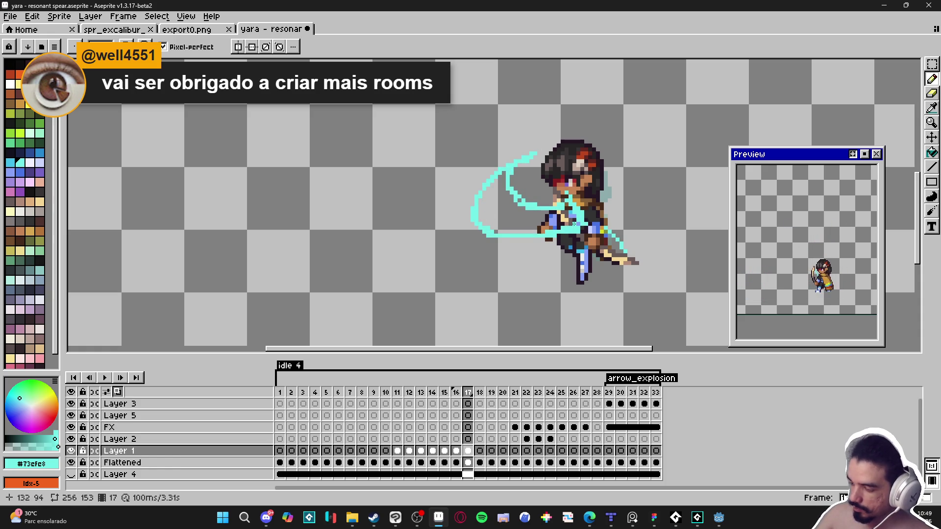
pyautogui.moveTo(581, 121)
pyautogui.mouseDown()
pyautogui.moveTo(621, 133)
pyautogui.moveTo(601, 156)
pyautogui.moveTo(584, 153)
pyautogui.mouseUp()
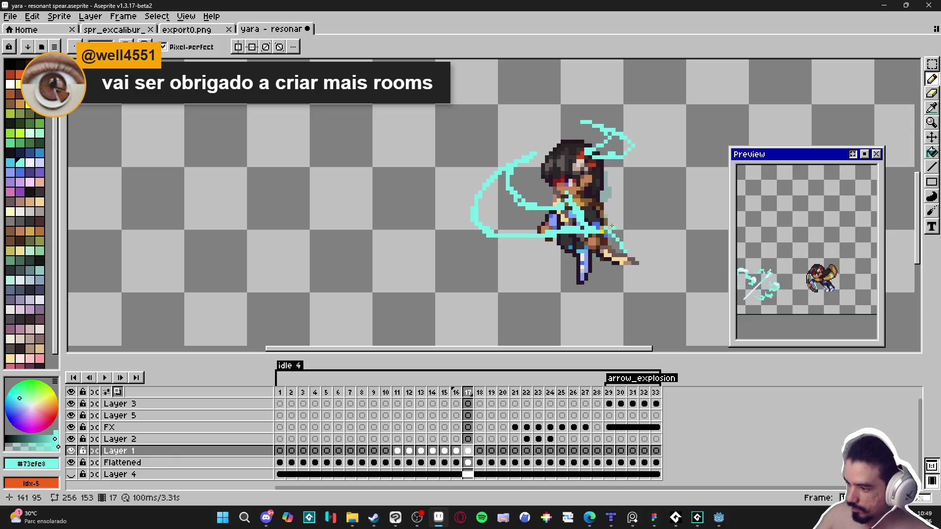
pyautogui.moveTo(625, 211); pyautogui.dragTo(595, 230)
pyautogui.moveTo(548, 254); pyautogui.dragTo(520, 270)
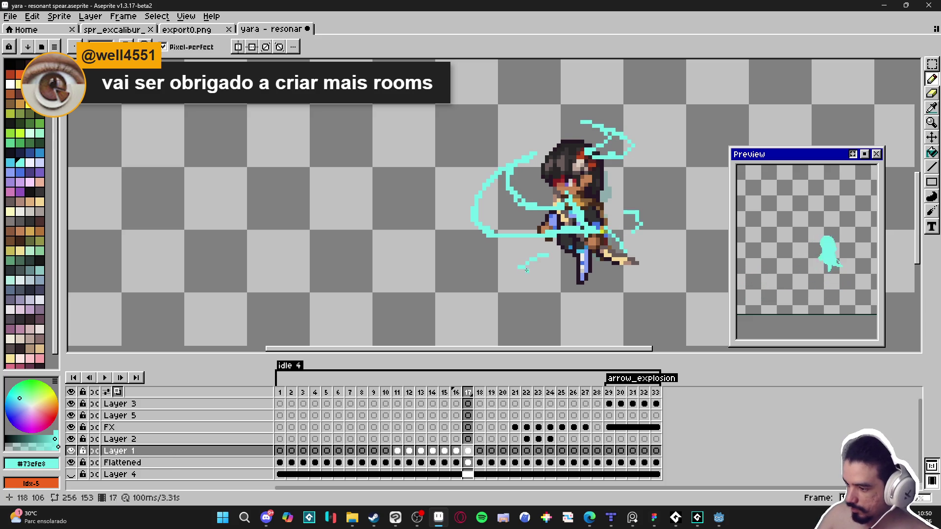
pyautogui.moveTo(637, 248)
pyautogui.mouseDown()
pyautogui.moveTo(676, 268)
pyautogui.moveTo(665, 287)
pyautogui.moveTo(638, 278)
pyautogui.moveTo(602, 283)
pyautogui.moveTo(627, 288)
pyautogui.moveTo(541, 291)
pyautogui.moveTo(508, 314)
pyautogui.moveTo(523, 296)
pyautogui.moveTo(655, 280)
pyautogui.moveTo(650, 255)
pyautogui.moveTo(661, 274)
pyautogui.moveTo(673, 264)
pyautogui.moveTo(624, 277)
pyautogui.moveTo(627, 251)
pyautogui.mouseUp()
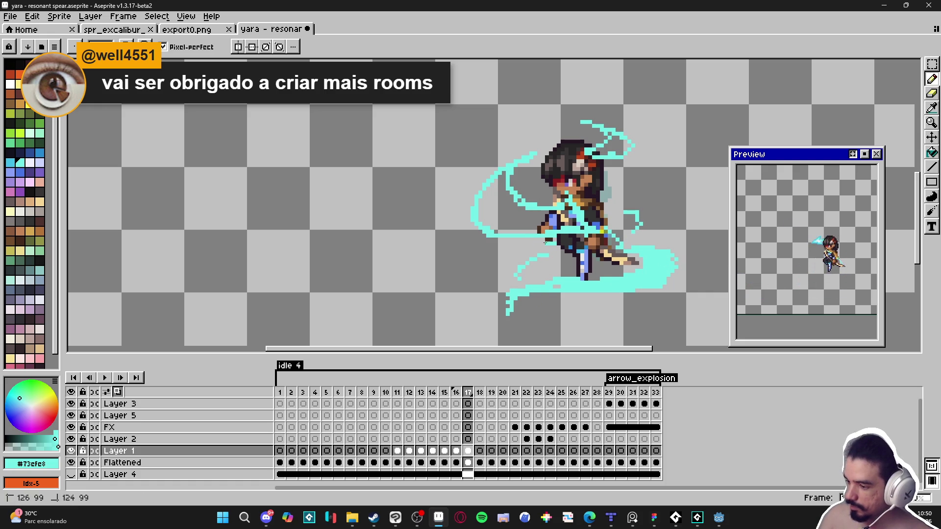
pyautogui.hotkey('ctrl', 'z')
pyautogui.hotkey('ctrl', 'z')
pyautogui.hotkey('ctrl', 'z')
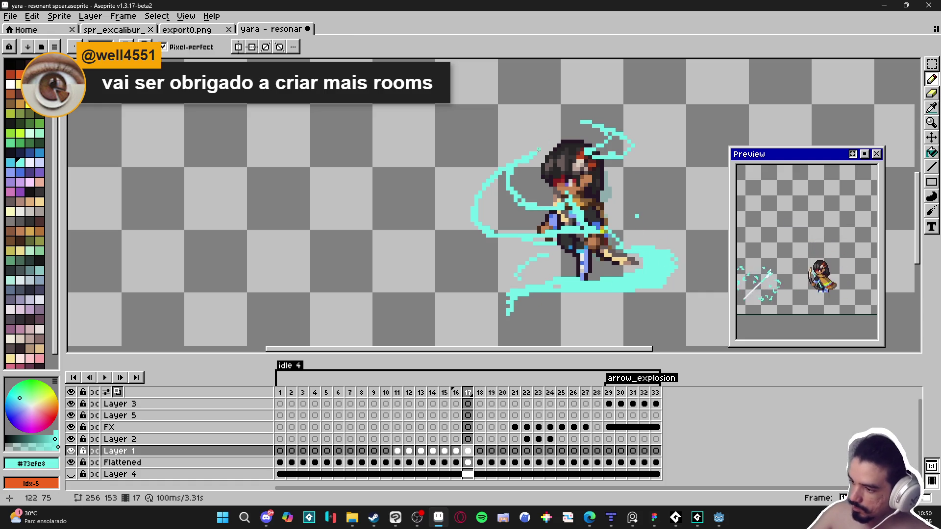
# - Fill the inside of the frame 17 swoosh with solid cyan using the Paint Bucket
pyautogui.press('e')
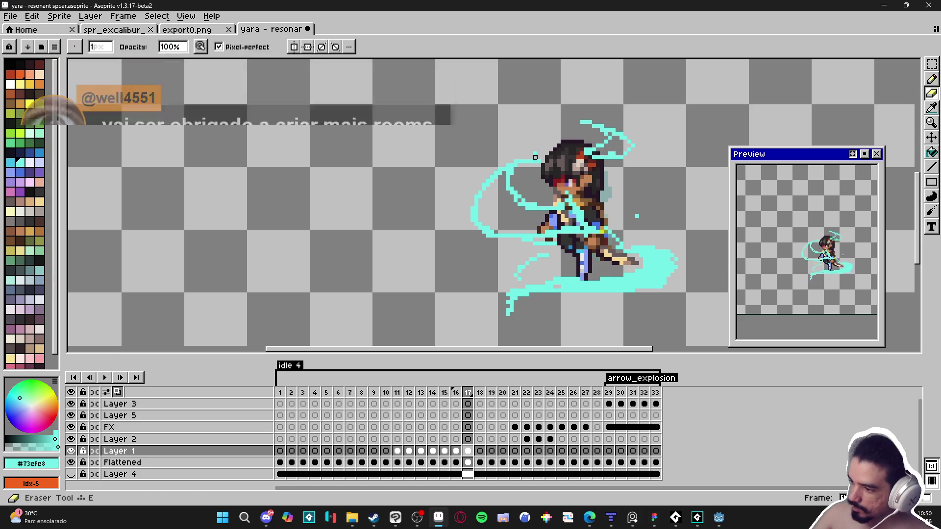
pyautogui.press('g')
pyautogui.press('b')
pyautogui.press('e')
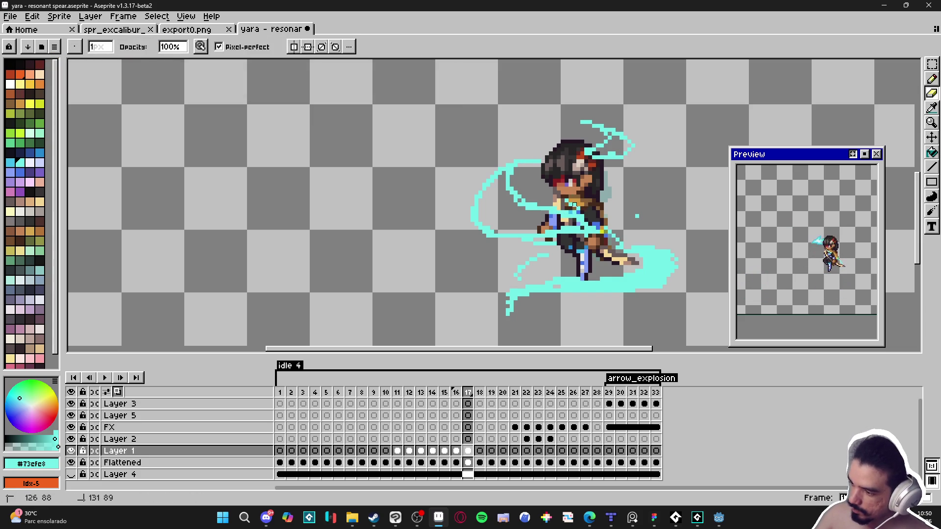
pyautogui.press('g')
pyautogui.click(580, 215)
# - Erase the stray cyan tail pixels at the swoosh's bottom-left
pyautogui.press('b')
pyautogui.press('e')
pyautogui.press('b')
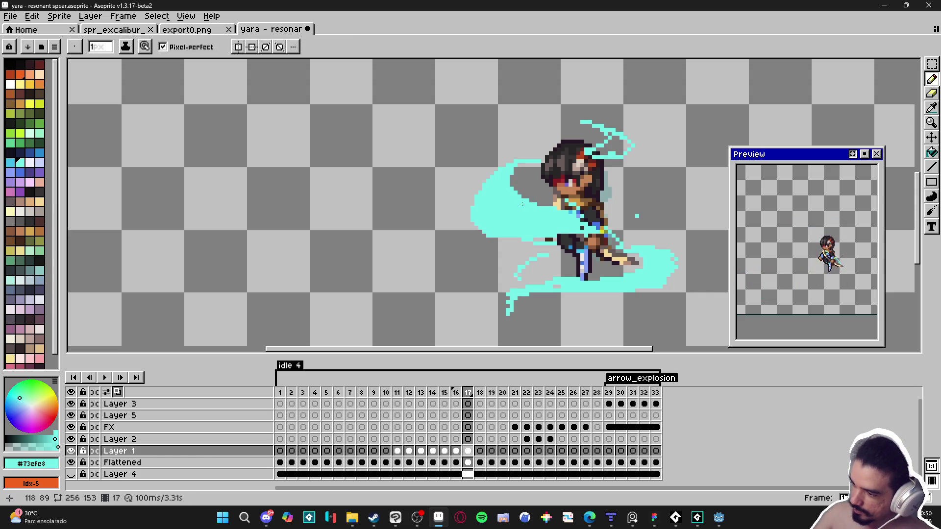
pyautogui.press('e')
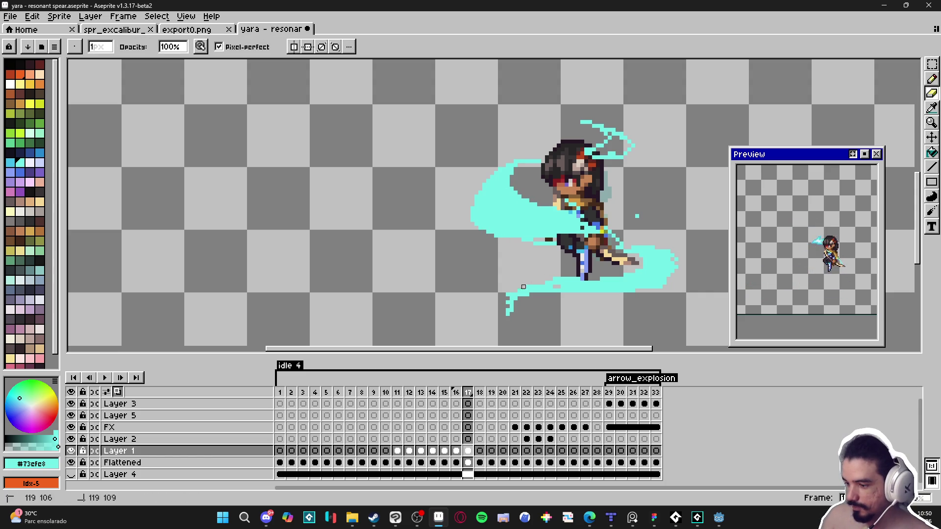
pyautogui.moveTo(512, 300); pyautogui.dragTo(510, 313)
pyautogui.press('b')
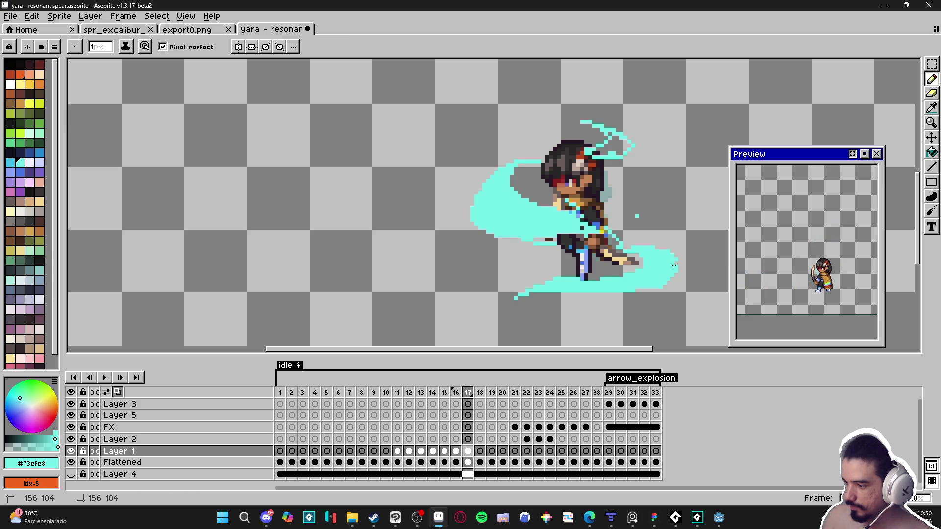
pyautogui.press('e')
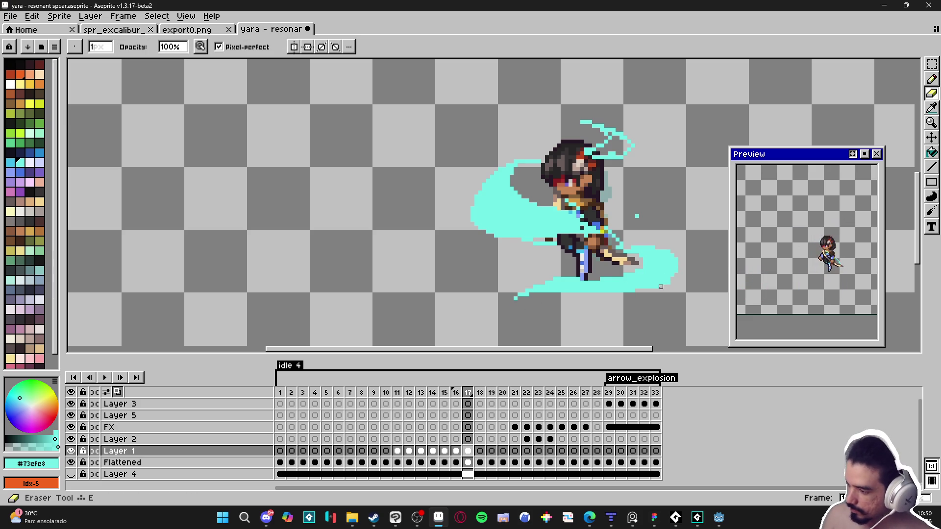
pyautogui.click(515, 298)
pyautogui.moveTo(531, 296); pyautogui.dragTo(519, 294)
# - Paint cyan over the spear tip area and near the character's arm
pyautogui.press('b')
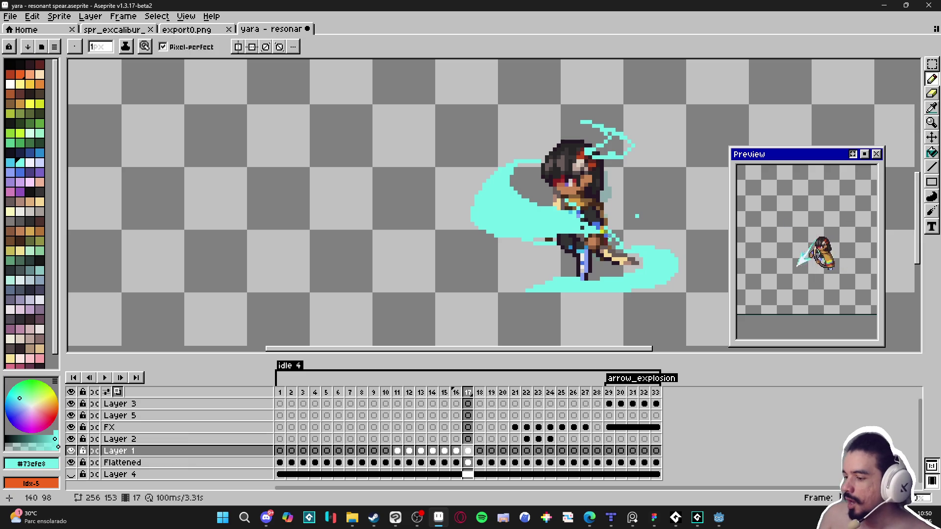
pyautogui.press('e')
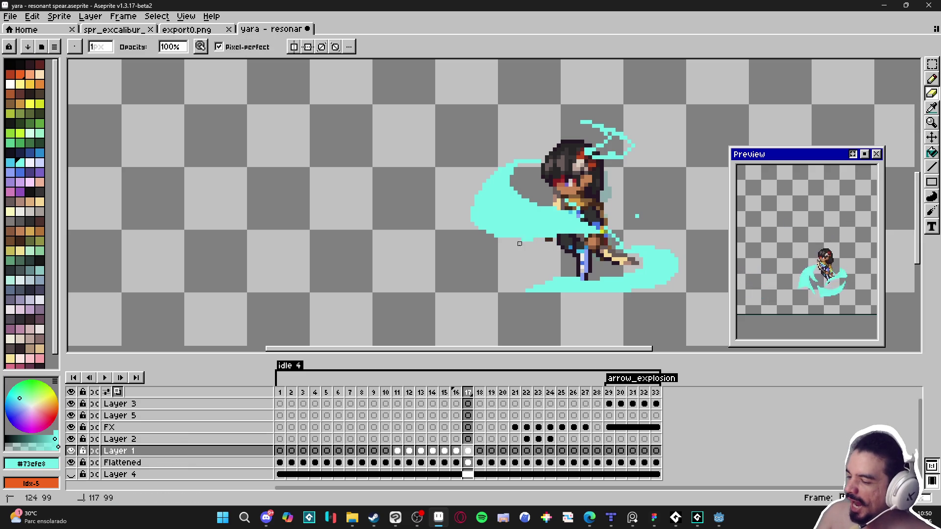
pyautogui.press('b')
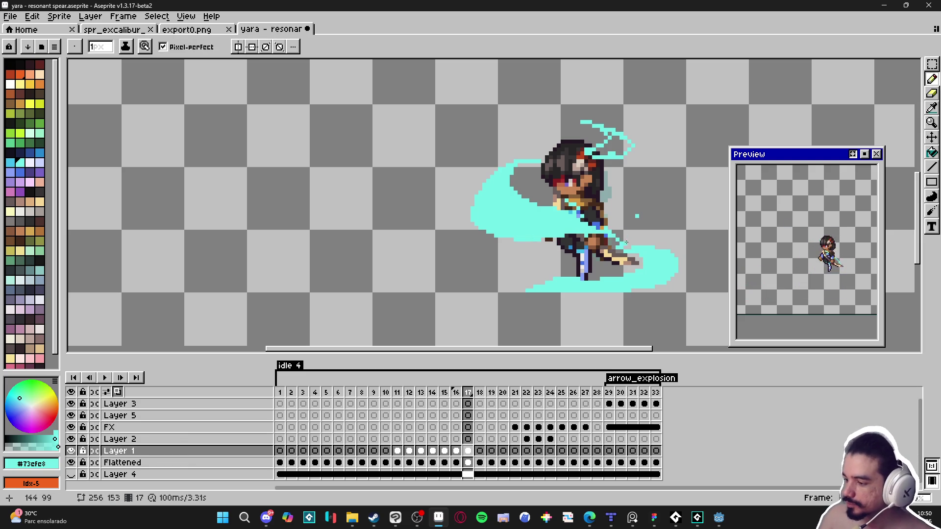
pyautogui.moveTo(607, 147); pyautogui.dragTo(629, 153)
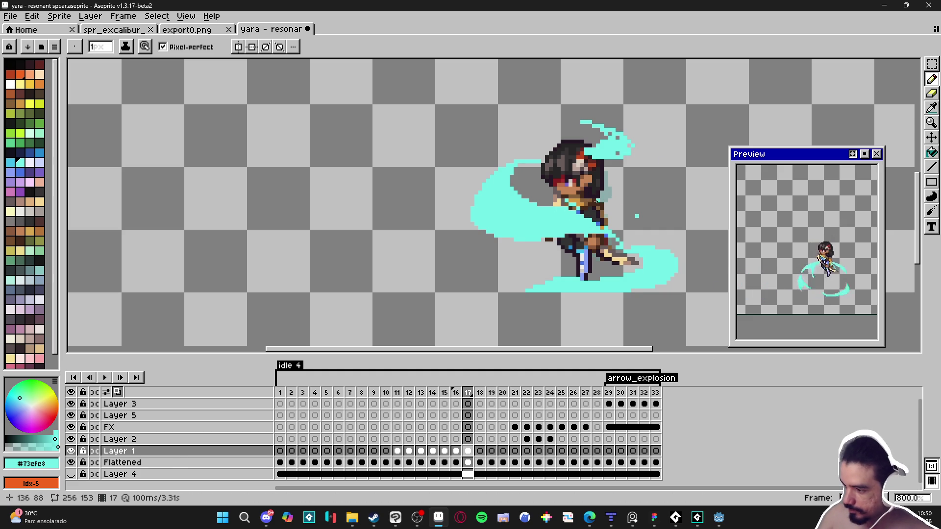
pyautogui.moveTo(590, 200); pyautogui.dragTo(617, 204)
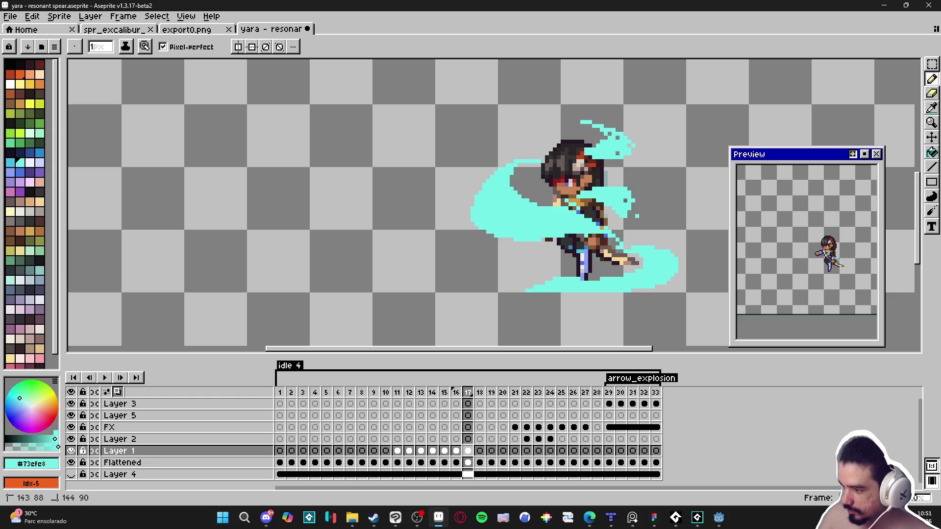
pyautogui.press('e')
pyautogui.press('b')
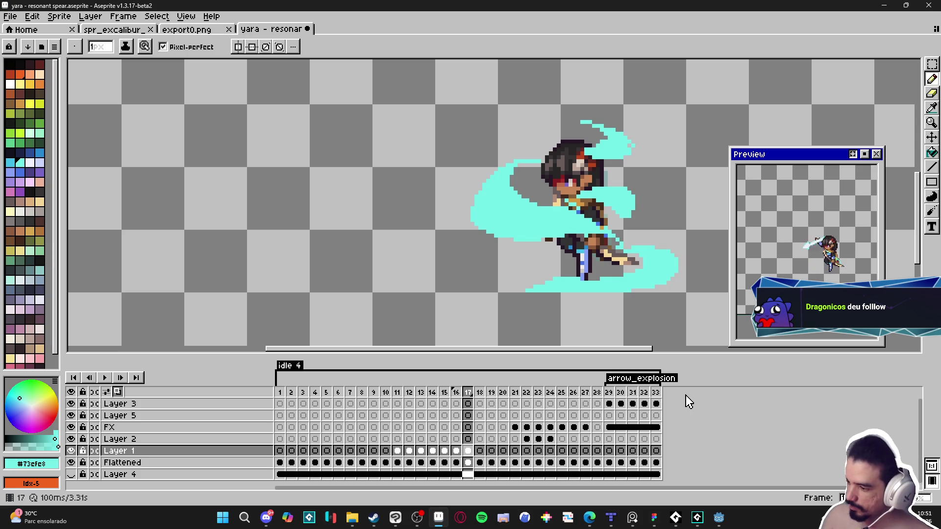
# - Erase cyan from the swirl's lower edges and redraw strokes near the spear tip and lower-left trail
pyautogui.press('e')
pyautogui.moveTo(527, 290)
pyautogui.mouseDown()
pyautogui.moveTo(581, 281)
pyautogui.moveTo(559, 280)
pyautogui.mouseUp()
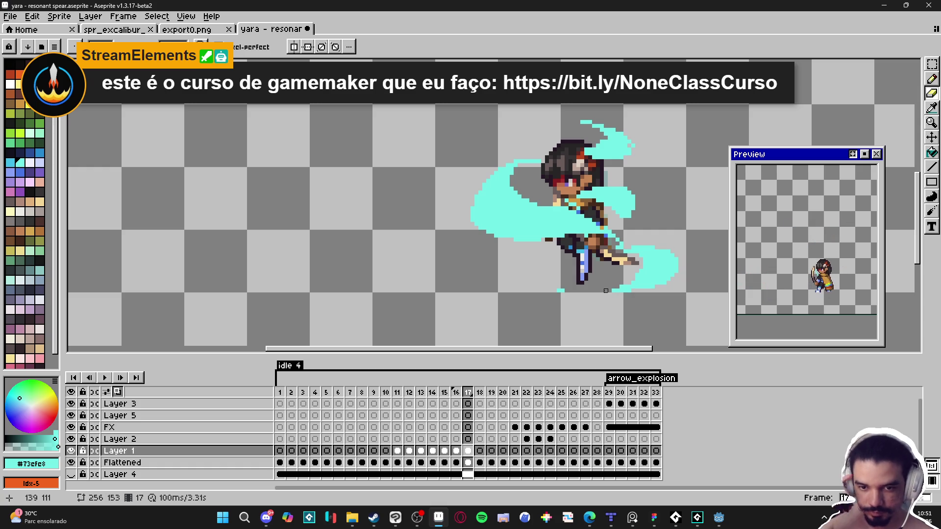
pyautogui.moveTo(660, 271); pyautogui.dragTo(559, 306)
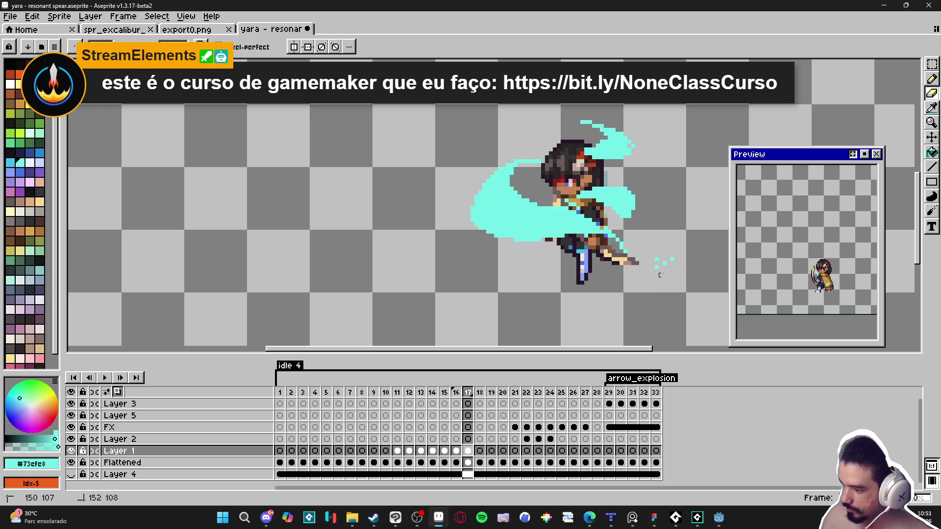
pyautogui.press('e')
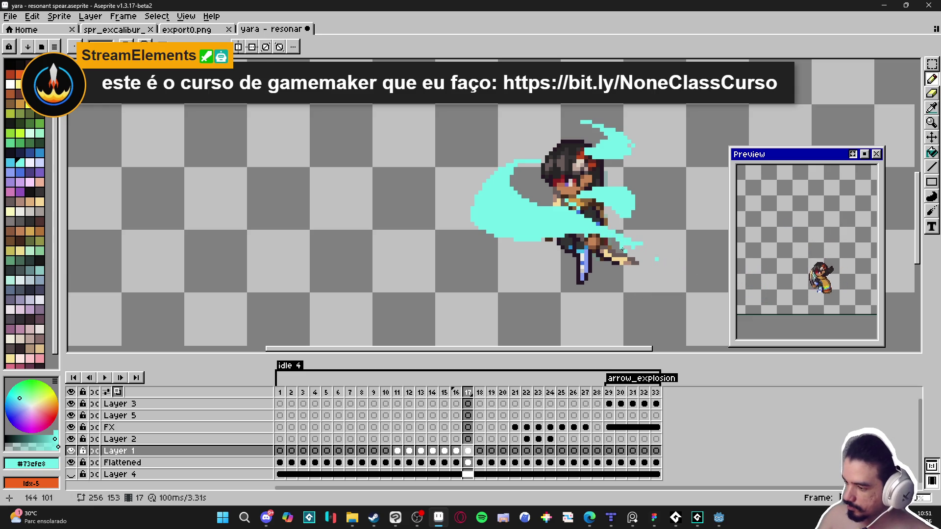
pyautogui.moveTo(625, 252)
pyautogui.mouseDown()
pyautogui.moveTo(637, 252)
pyautogui.moveTo(625, 262)
pyautogui.moveTo(619, 250)
pyautogui.mouseUp()
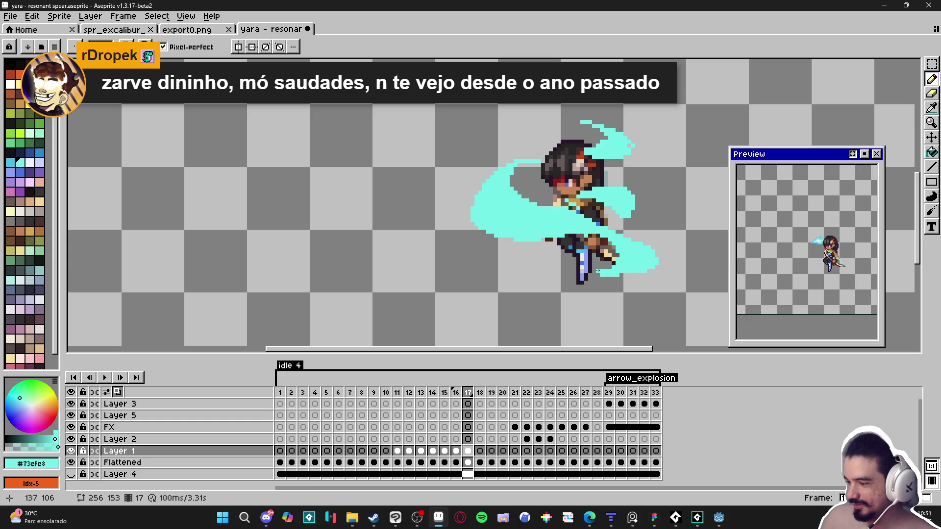
pyautogui.moveTo(563, 275); pyautogui.dragTo(557, 269)
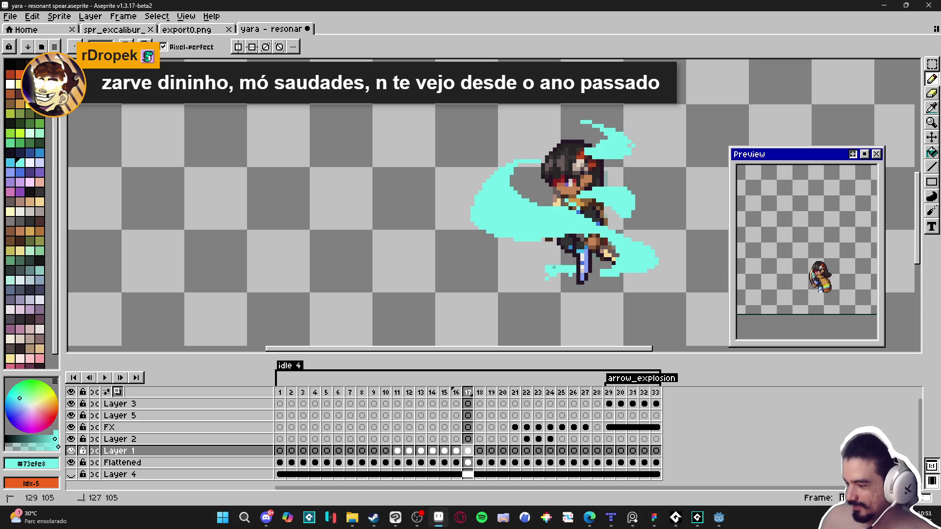
pyautogui.moveTo(534, 262); pyautogui.dragTo(530, 281)
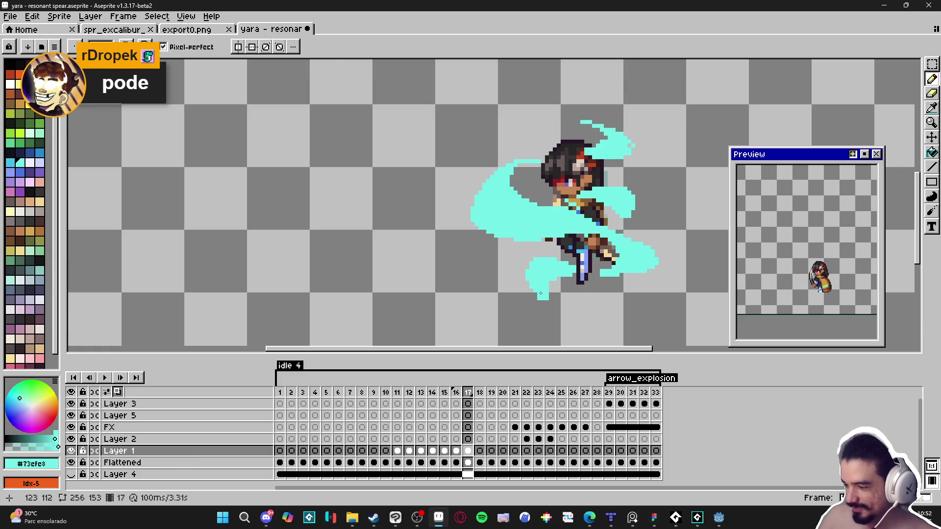
# - Add cyan pixels to the swoosh on the character's left side
pyautogui.press('e')
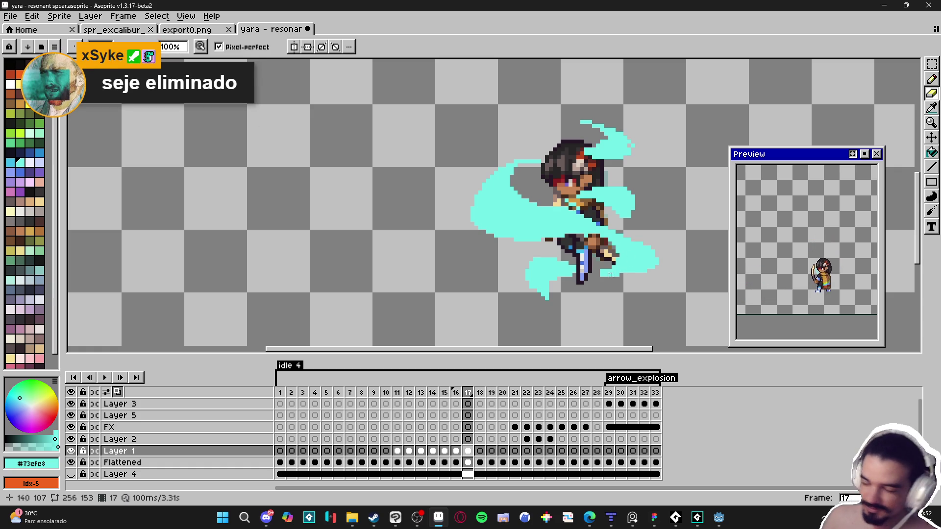
pyautogui.press('e')
pyautogui.press('b')
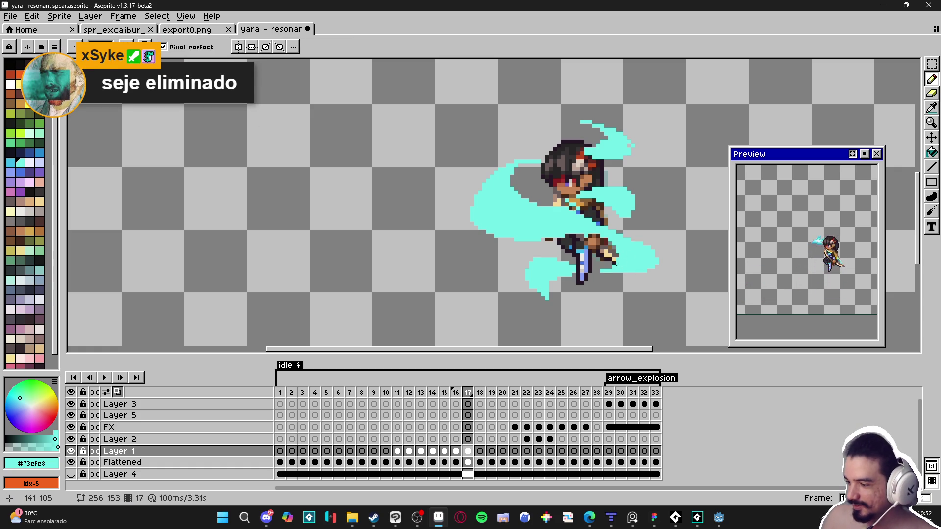
pyautogui.press('e')
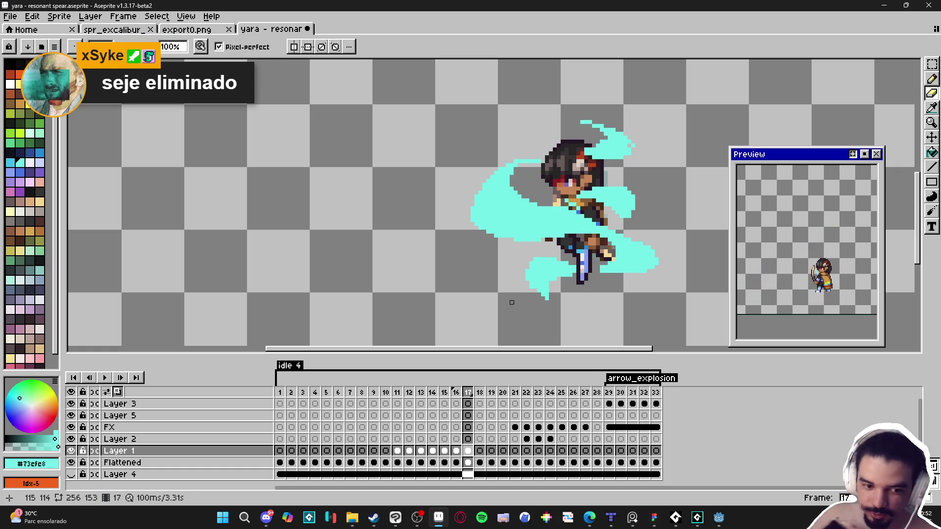
pyautogui.press('b')
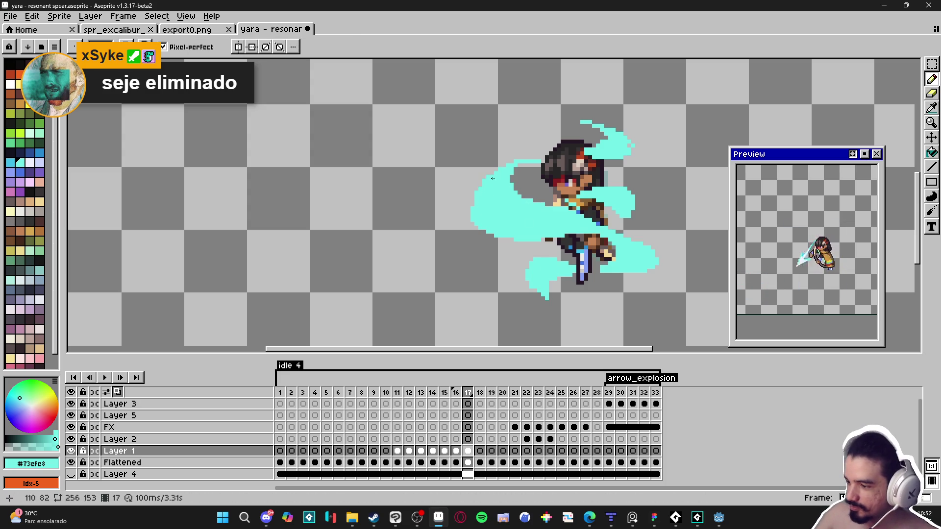
pyautogui.moveTo(476, 199); pyautogui.dragTo(504, 162)
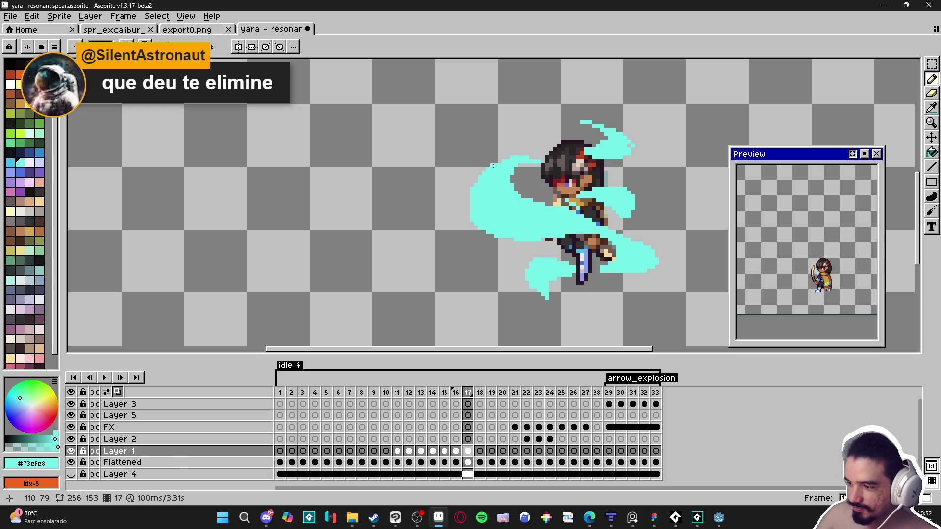
pyautogui.press('e')
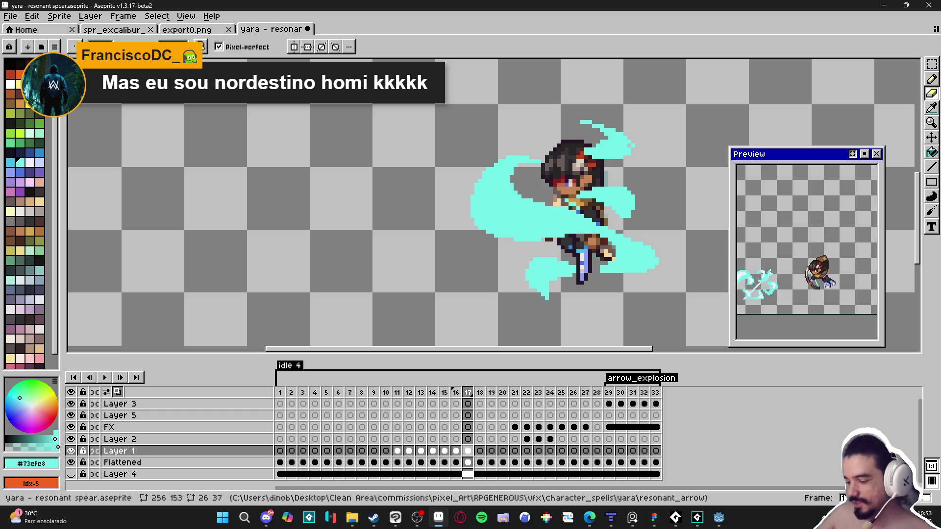
# - Bring GameMaker forward and collapse the general, bob and themba abilities sequence folders
pyautogui.click(697, 518)
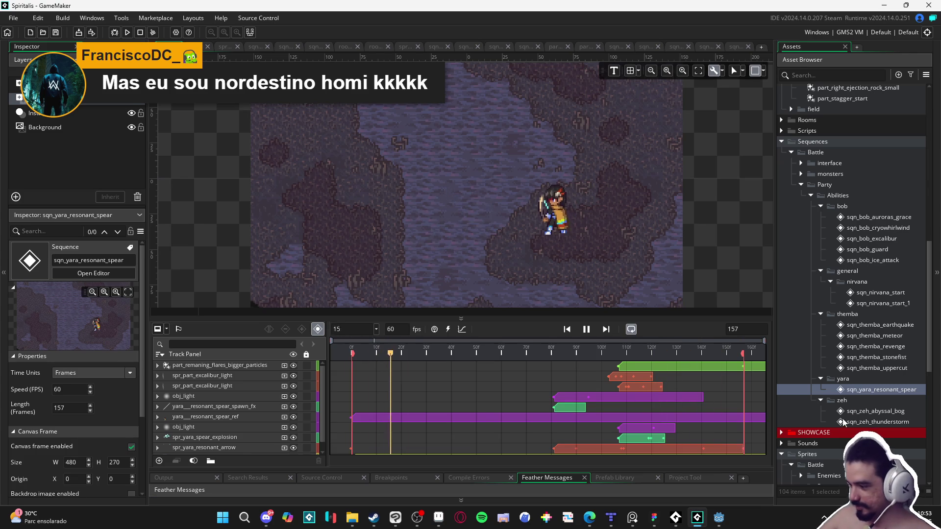
pyautogui.scroll(5, 850, 389)
pyautogui.scroll(-3, 850, 390)
pyautogui.scroll(-8, 865, 406)
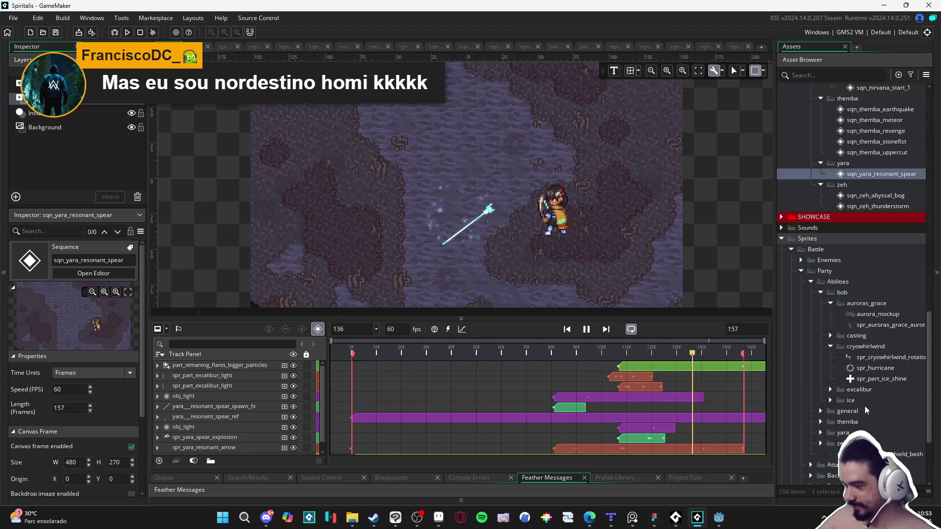
pyautogui.scroll(6, 878, 410)
pyautogui.scroll(15, 878, 408)
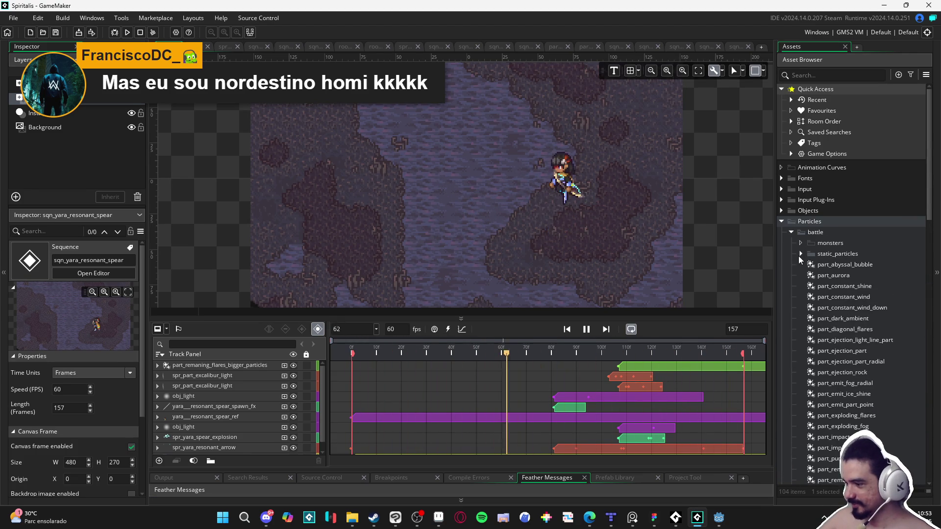
pyautogui.scroll(-15, 801, 255)
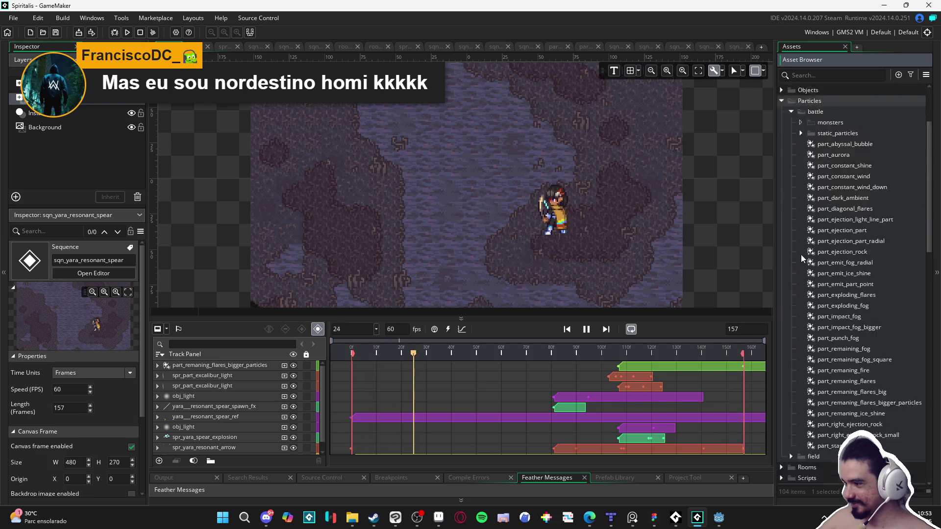
pyautogui.click(821, 246)
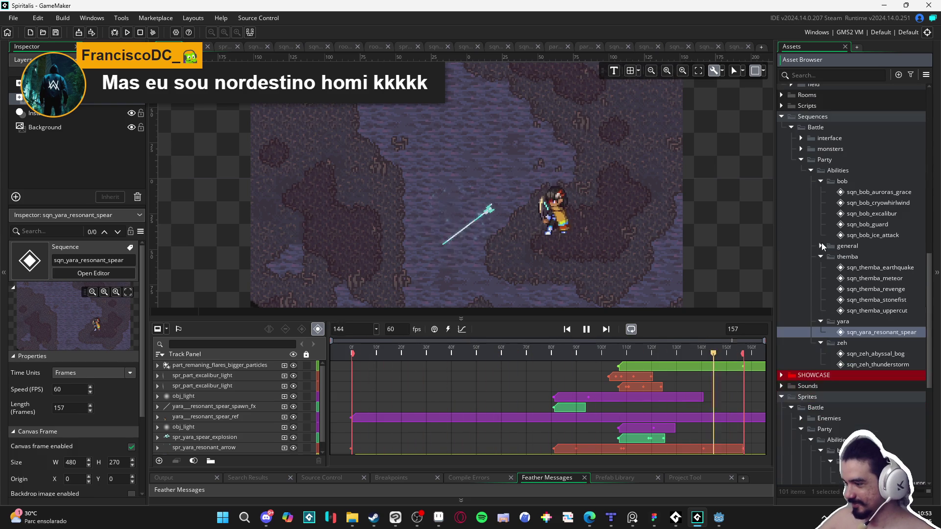
pyautogui.click(821, 182)
pyautogui.click(821, 202)
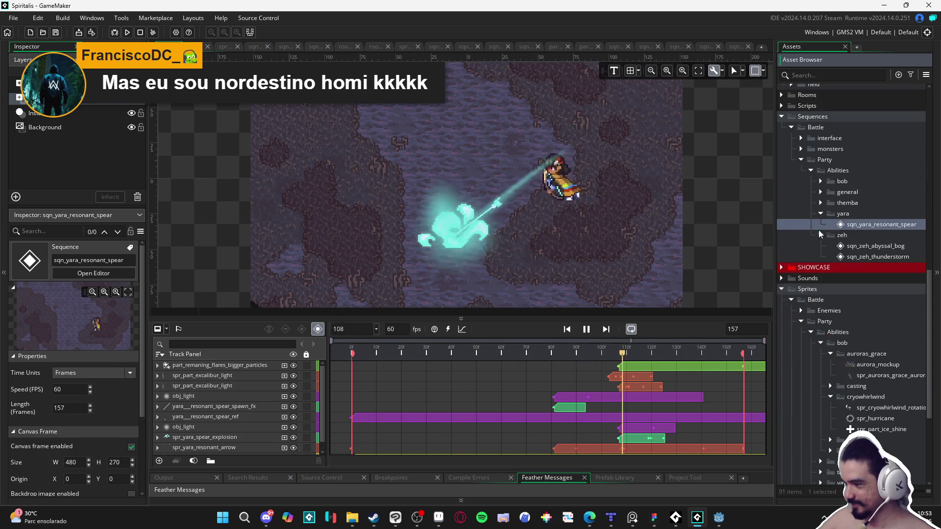
pyautogui.scroll(-5, 826, 323)
pyautogui.scroll(5, 828, 324)
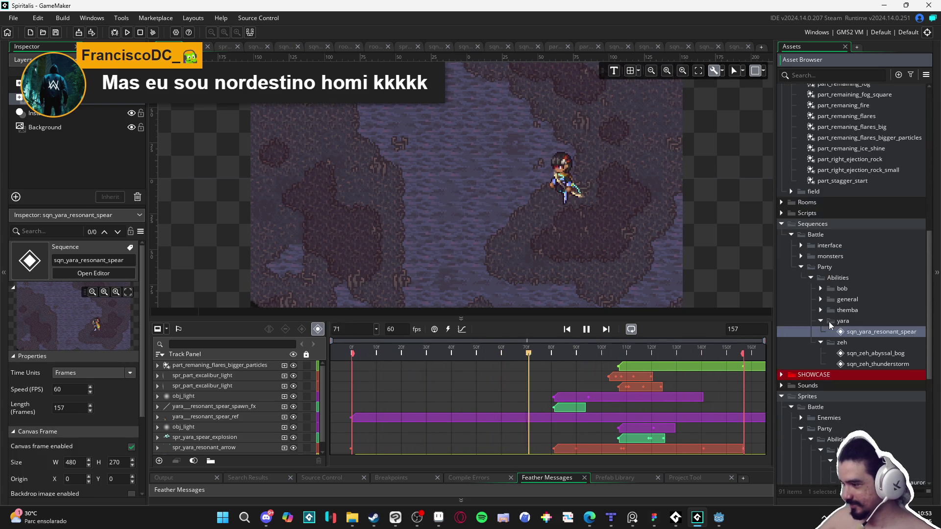
# - Collapse the Party and Battle sprite folders and the whole Sprites folder, keeping Battle sequences expanded
pyautogui.click(801, 429)
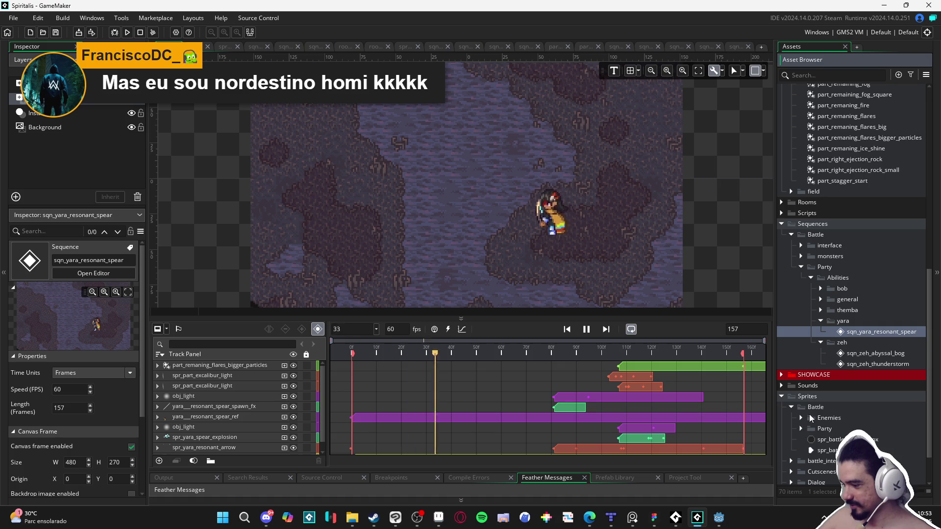
pyautogui.scroll(10, 809, 417)
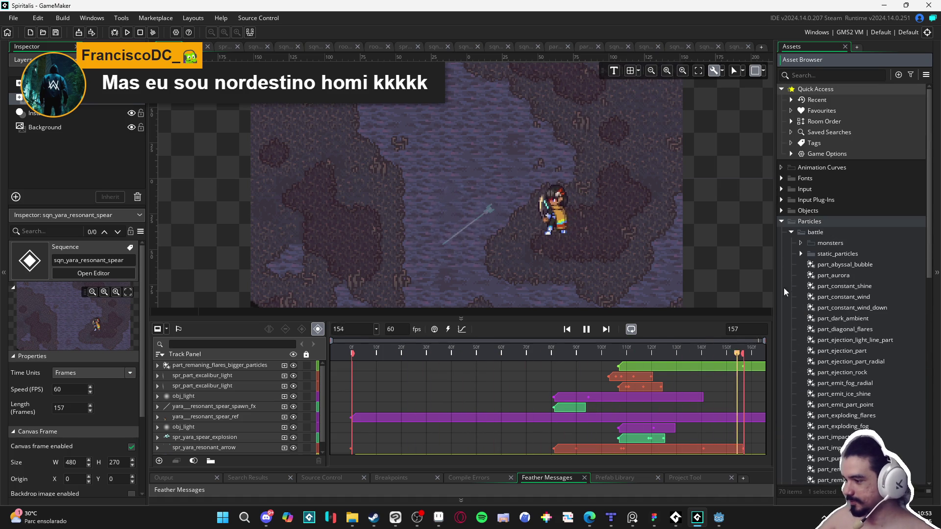
pyautogui.scroll(-10, 802, 253)
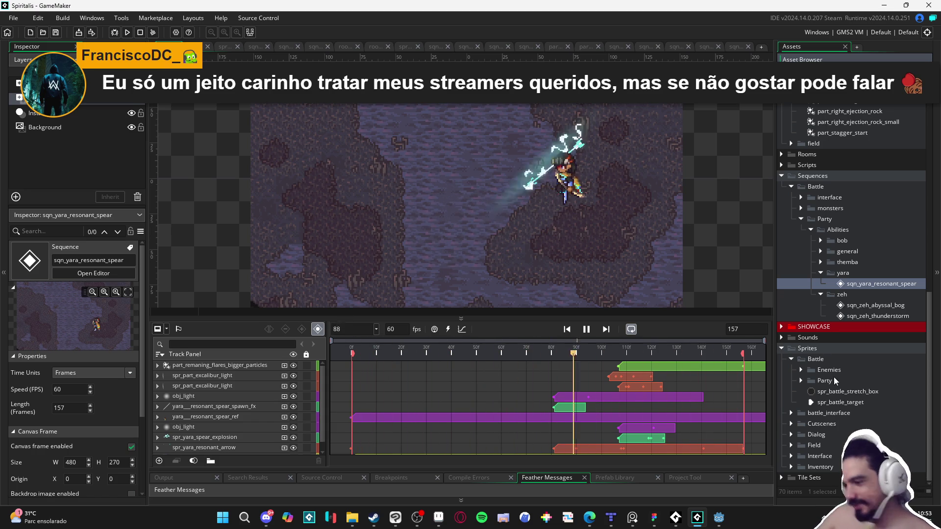
pyautogui.click(791, 362)
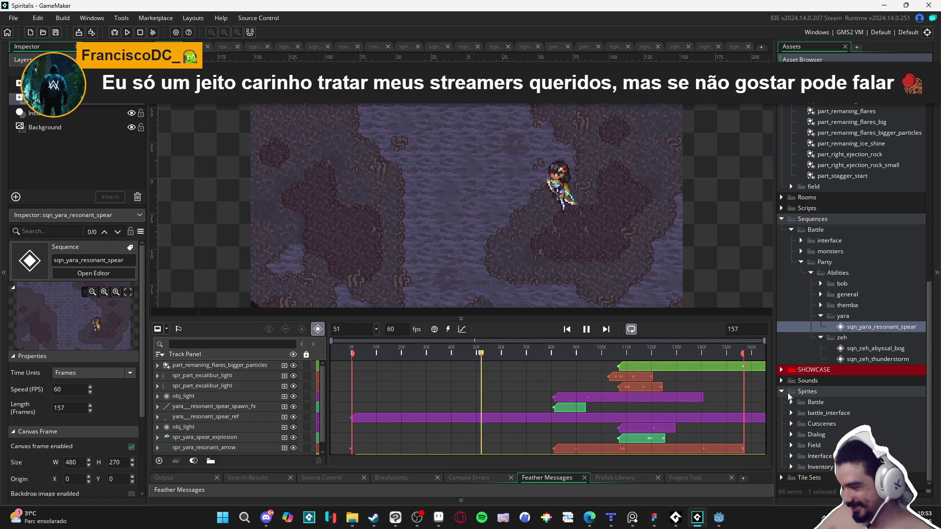
pyautogui.click(781, 392)
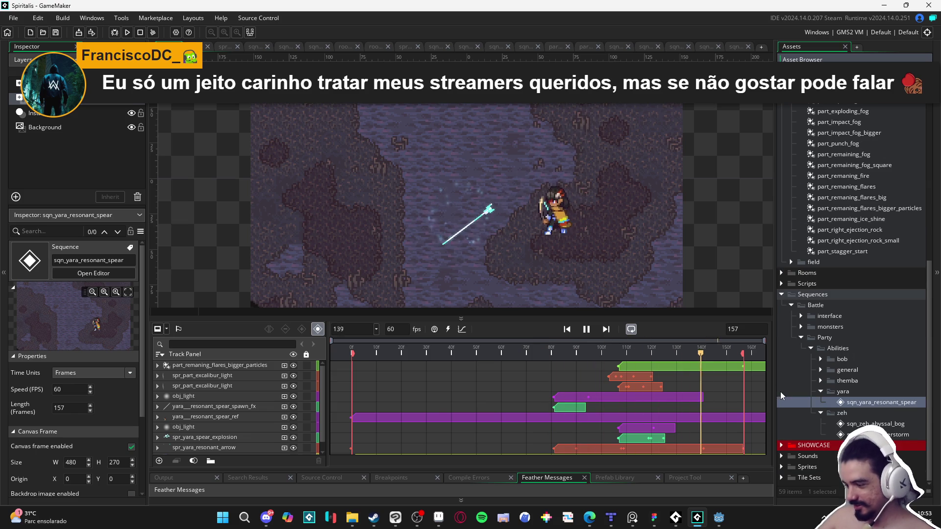
pyautogui.click(791, 305)
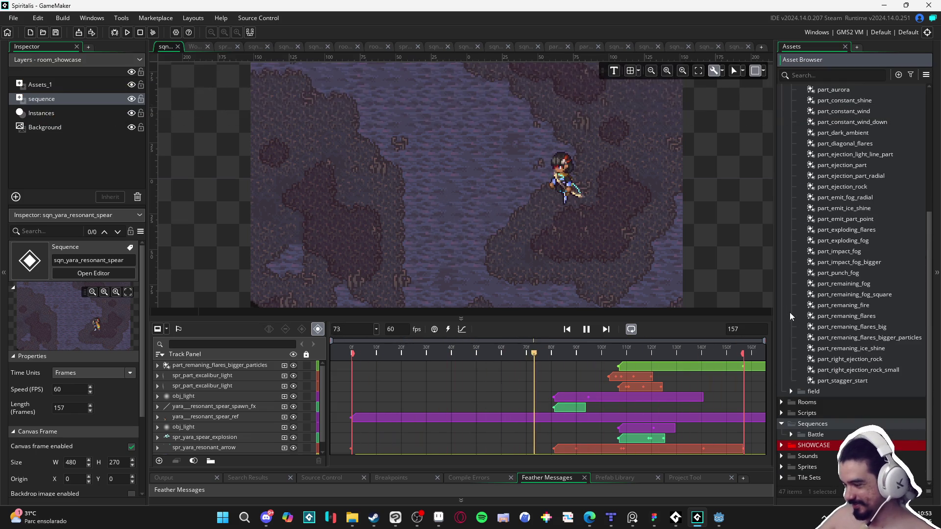
pyautogui.click(792, 434)
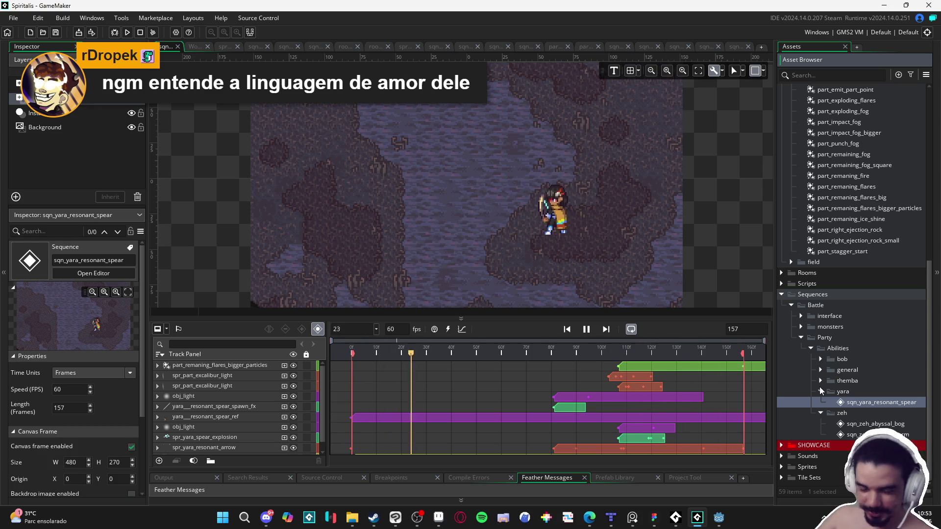
# - Expand the Rooms folder and open room_start in the room editor
pyautogui.scroll(2, 824, 434)
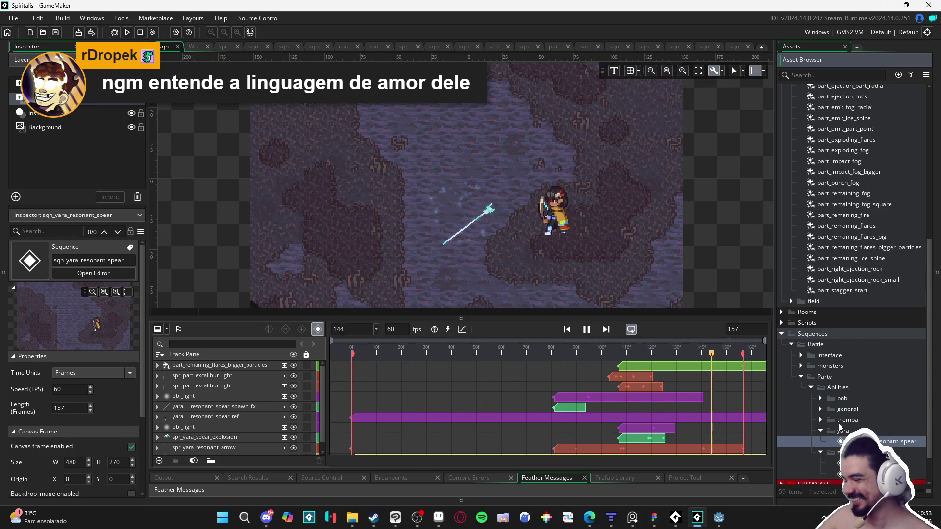
pyautogui.scroll(-2, 839, 423)
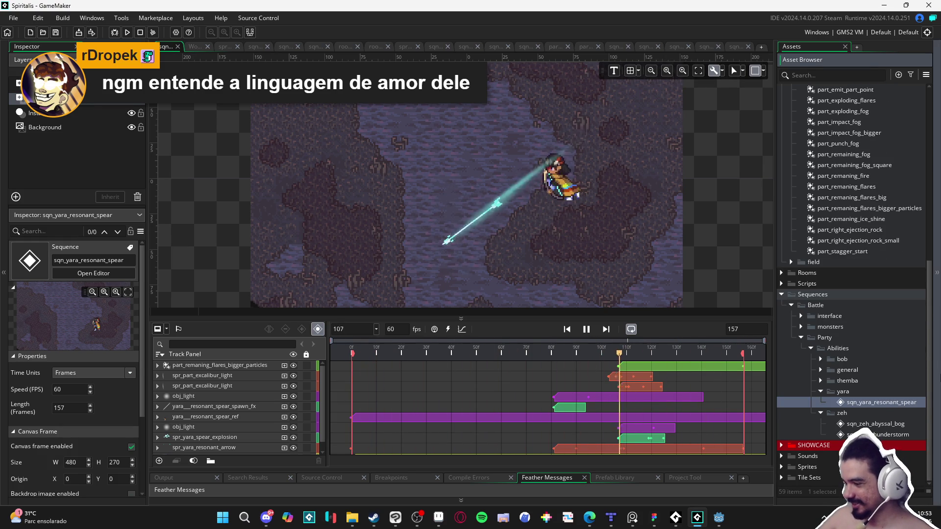
pyautogui.click(783, 273)
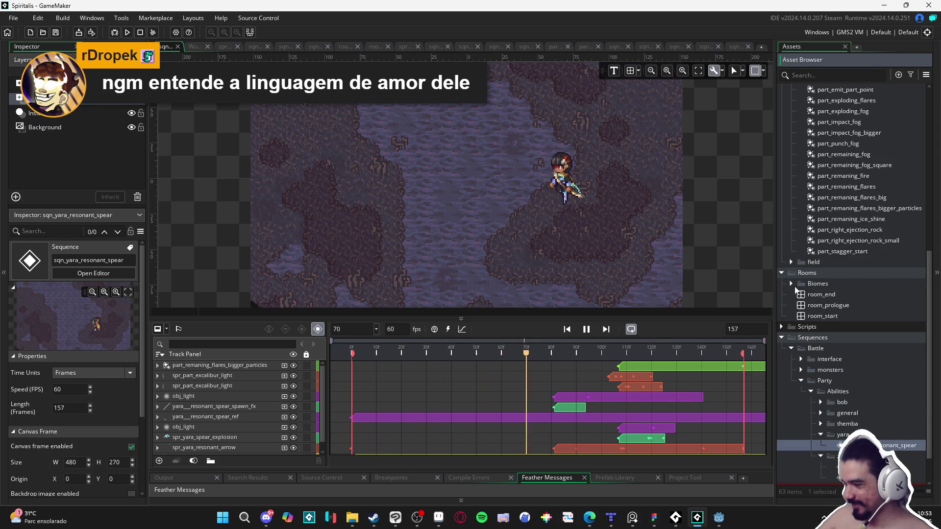
pyautogui.doubleClick(794, 316)
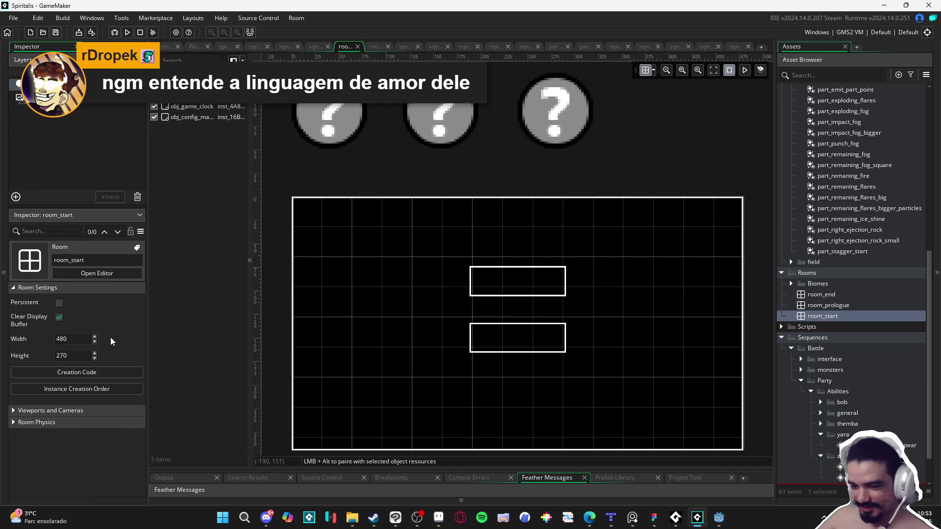
# - Enter new width and height values for room_start in the Inspector
pyautogui.click(77, 339)
pyautogui.doubleClick(77, 339)
pyautogui.write('26000')
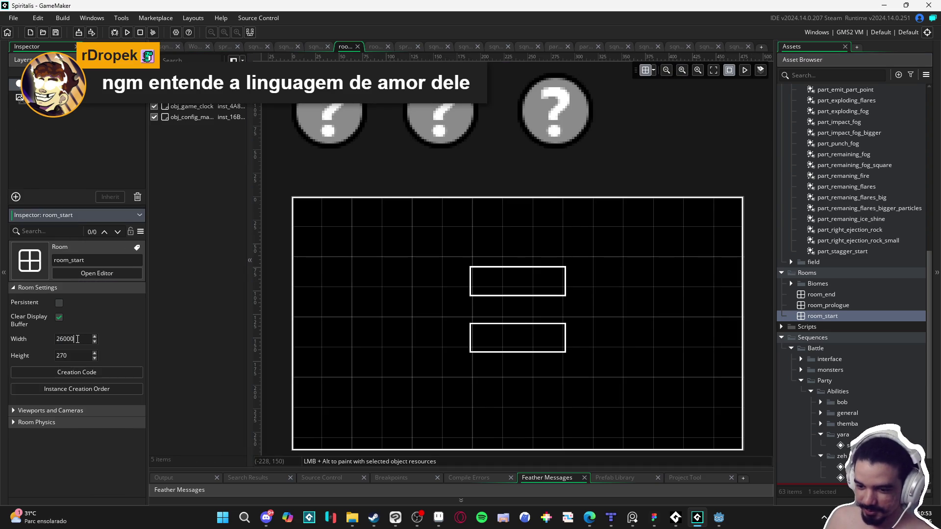
pyautogui.press('Tab')
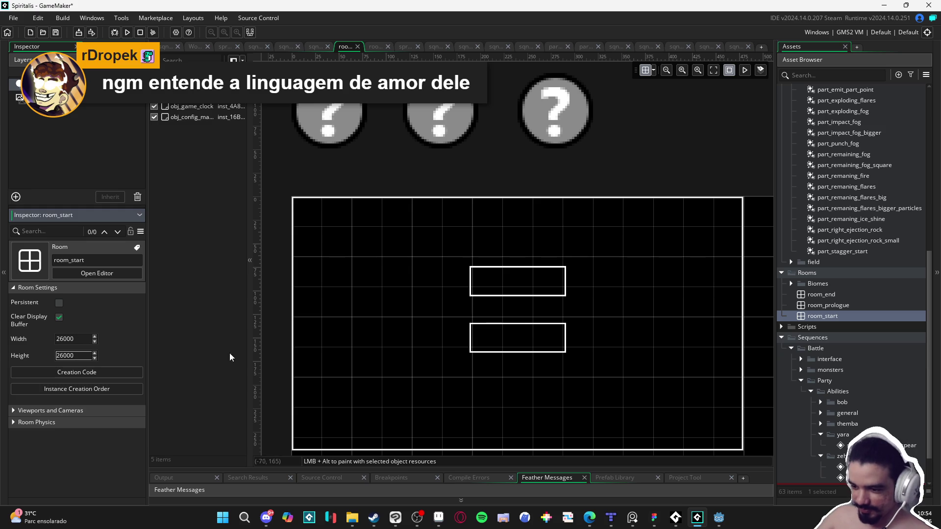
pyautogui.click(280, 357)
# - Correct the room width to 480 so room_start measures 480 by 270
pyautogui.scroll(-8, 279, 357)
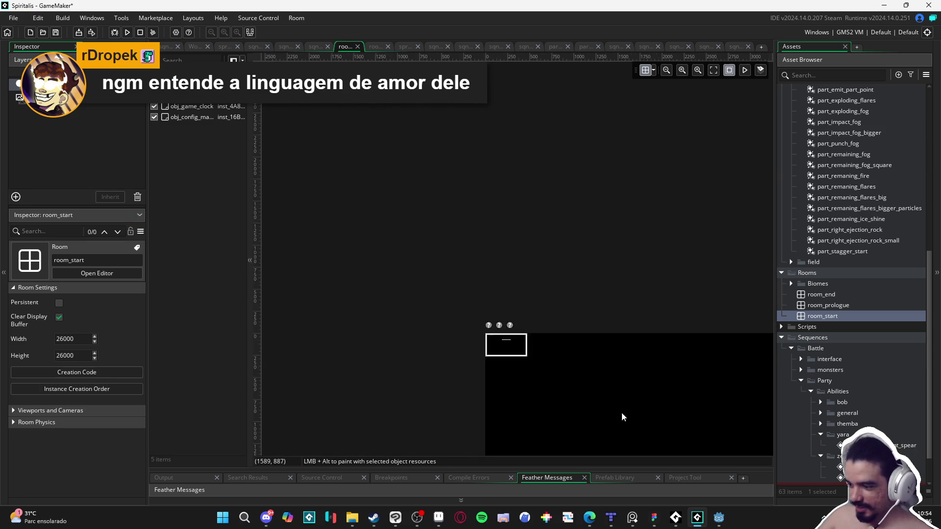
pyautogui.scroll(-6, 434, 265)
pyautogui.scroll(5, 505, 314)
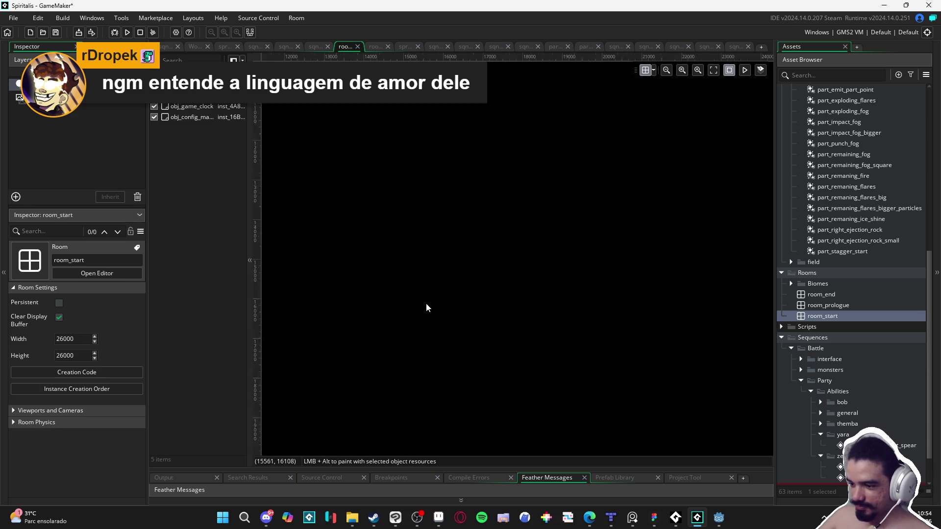
pyautogui.scroll(-5, 450, 319)
pyautogui.scroll(2, 430, 319)
pyautogui.scroll(1, 409, 273)
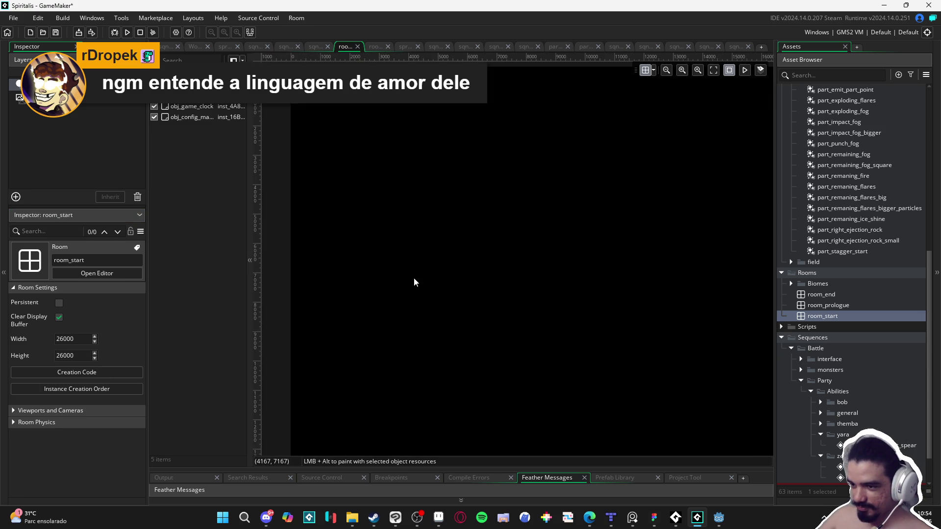
pyautogui.scroll(-1, 416, 280)
pyautogui.moveTo(418, 304); pyautogui.dragTo(386, 240)
pyautogui.click(76, 341)
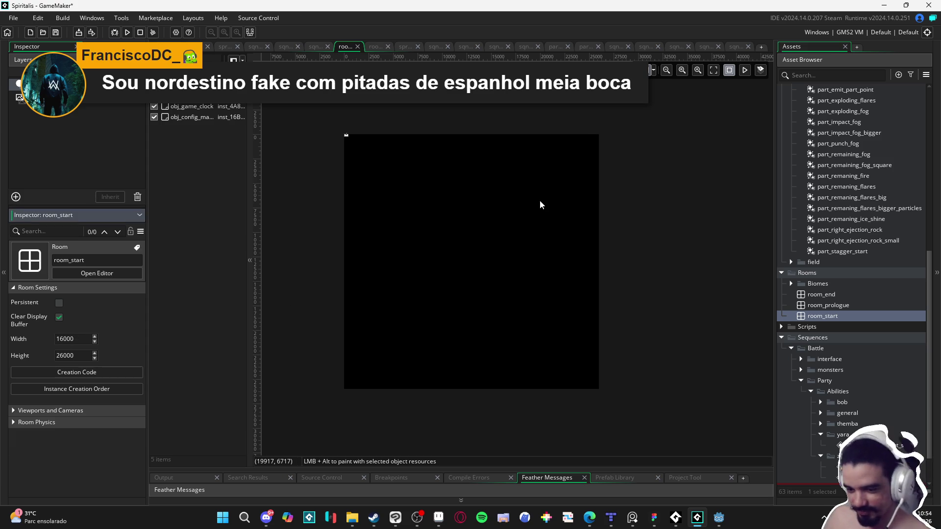
pyautogui.press('Return')
pyautogui.write('00')
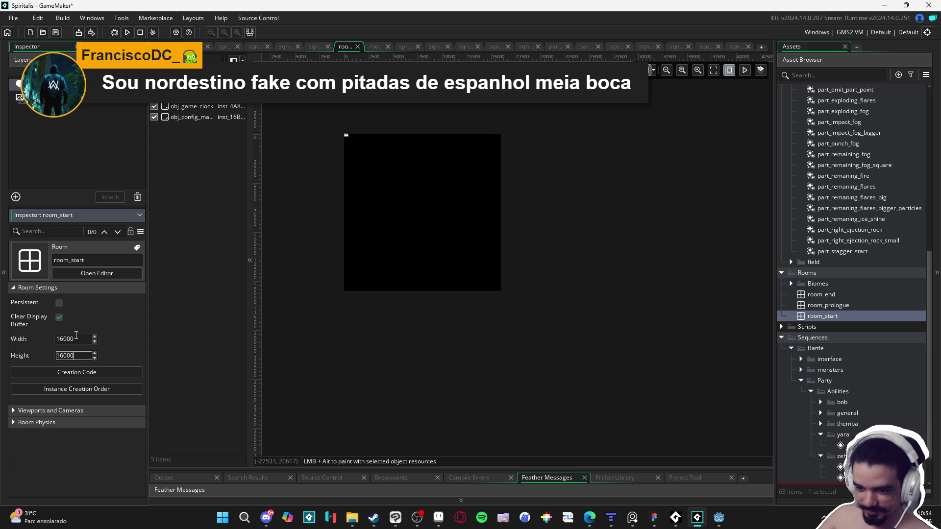
pyautogui.write('480')
pyautogui.click(79, 354)
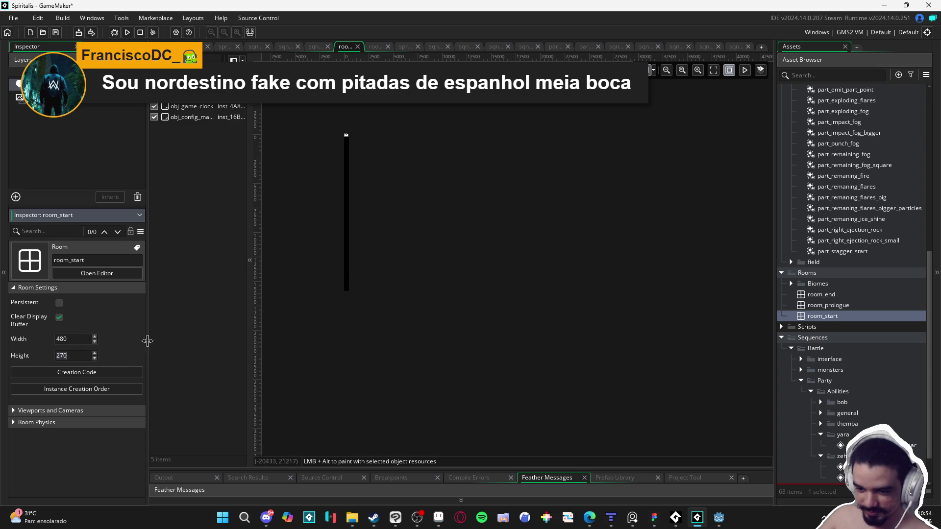
# - Fit the whole room in view and return to the spear sprite in Aseprite
pyautogui.click(378, 292)
pyautogui.scroll(10, 387, 273)
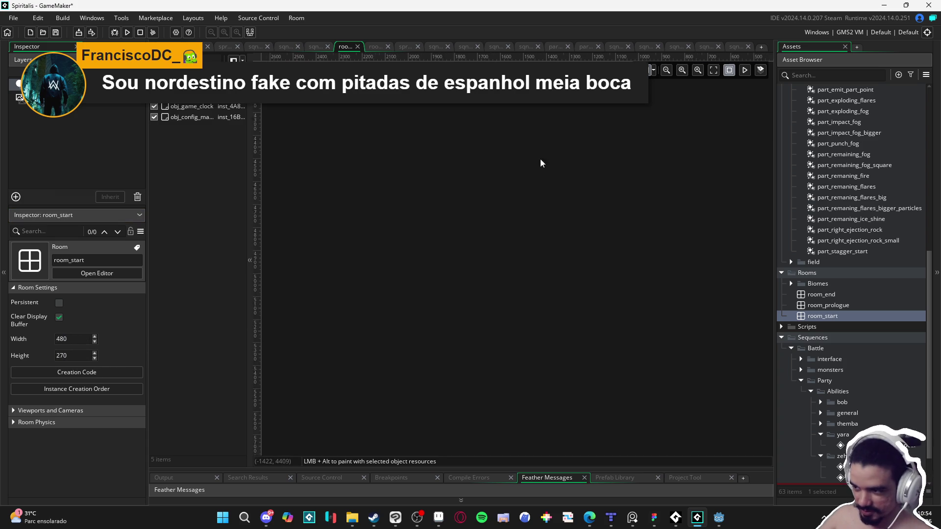
pyautogui.scroll(-15, 505, 267)
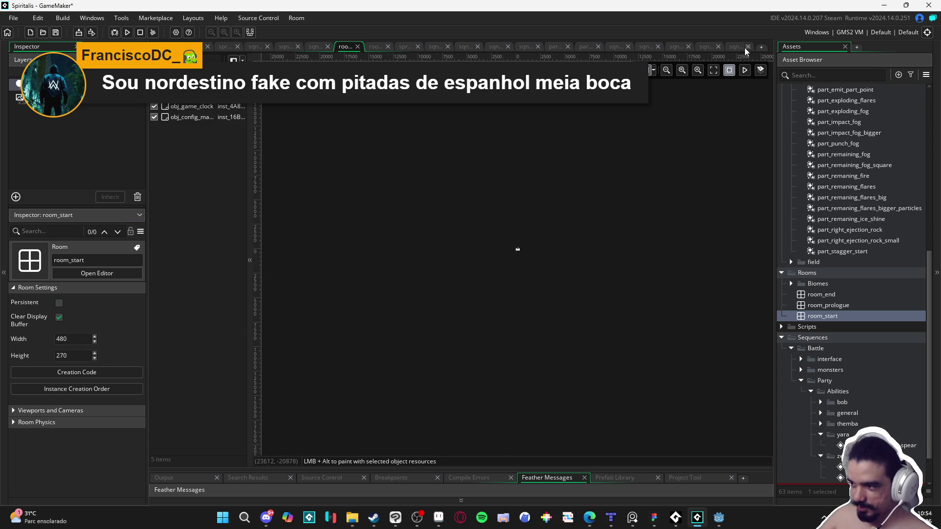
pyautogui.click(714, 72)
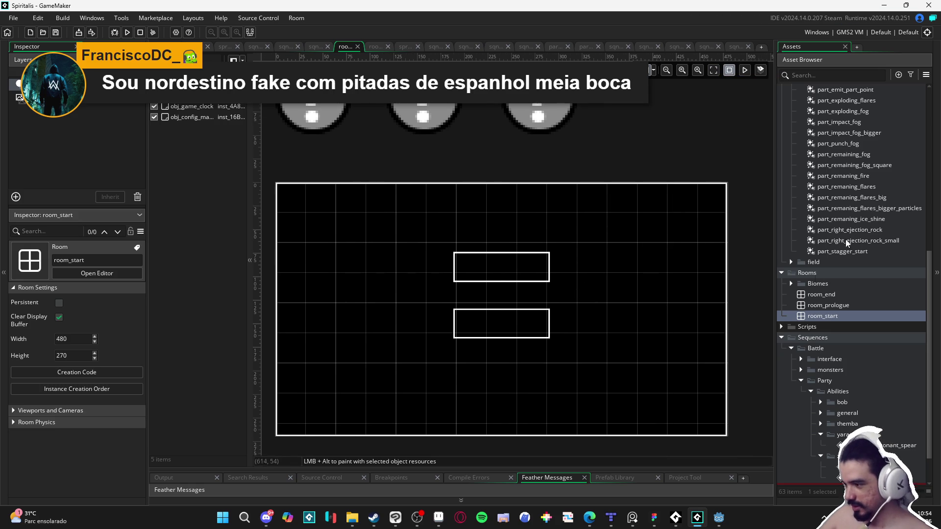
pyautogui.click(439, 518)
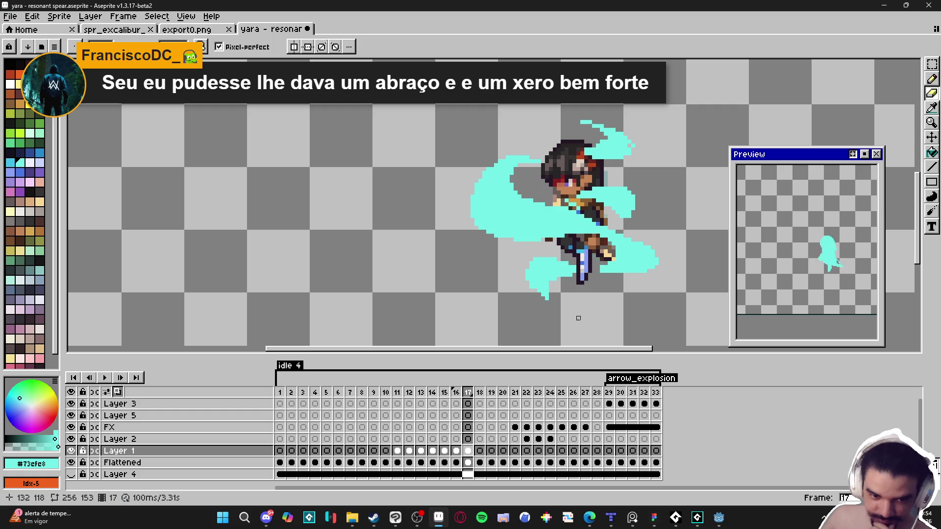
# - Back in Aseprite, touch up a pixel of the frame 17 cyan swoosh
pyautogui.click(265, 517)
pyautogui.click(265, 517)
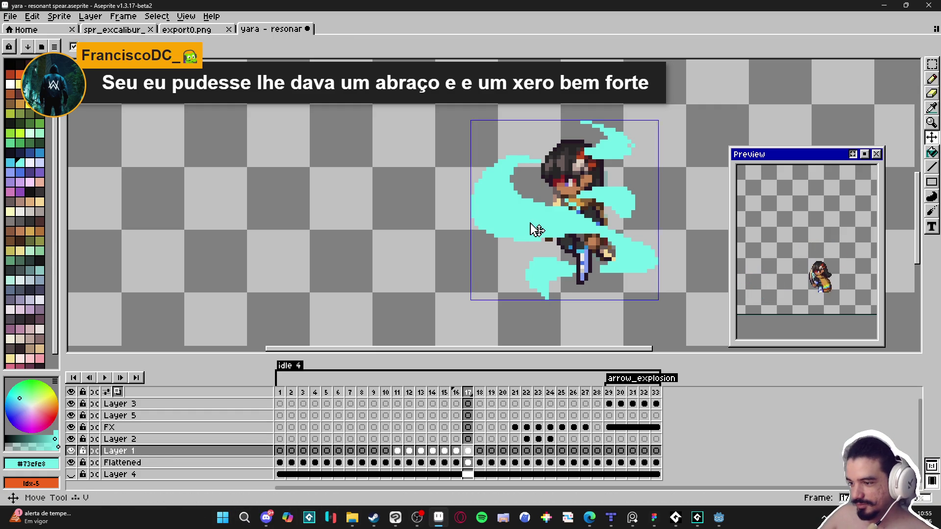
pyautogui.scroll(1, 623, 144)
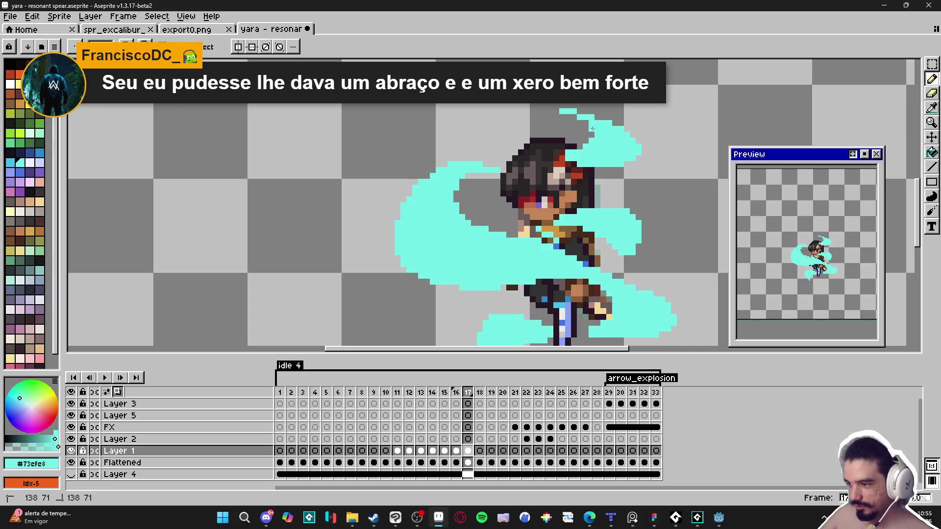
pyautogui.press('e')
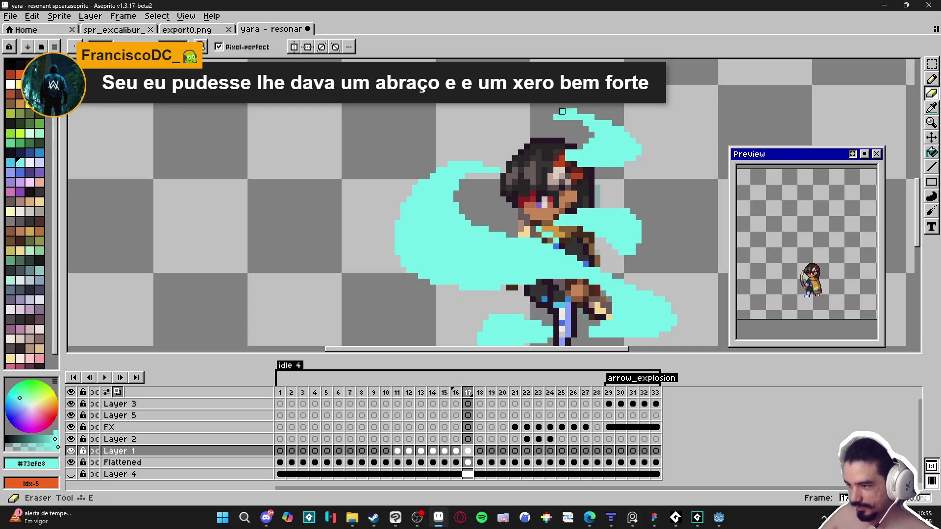
pyautogui.press('b')
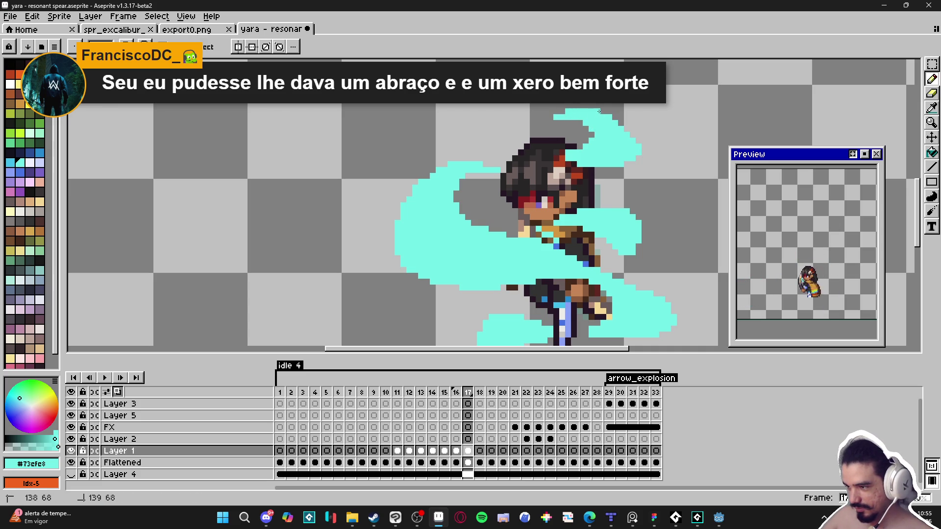
pyautogui.press('e')
pyautogui.press('b')
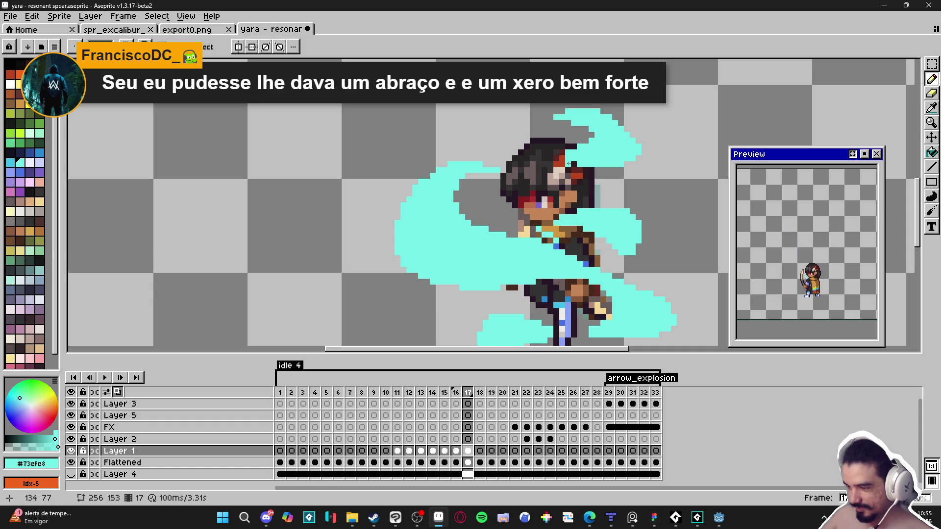
pyautogui.click(559, 158)
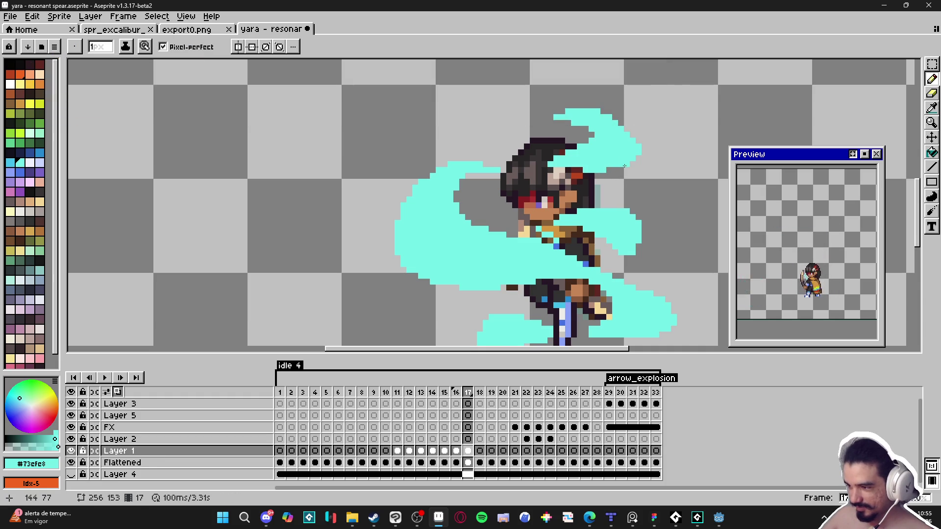
pyautogui.scroll(-3, 609, 169)
pyautogui.scroll(3, 608, 162)
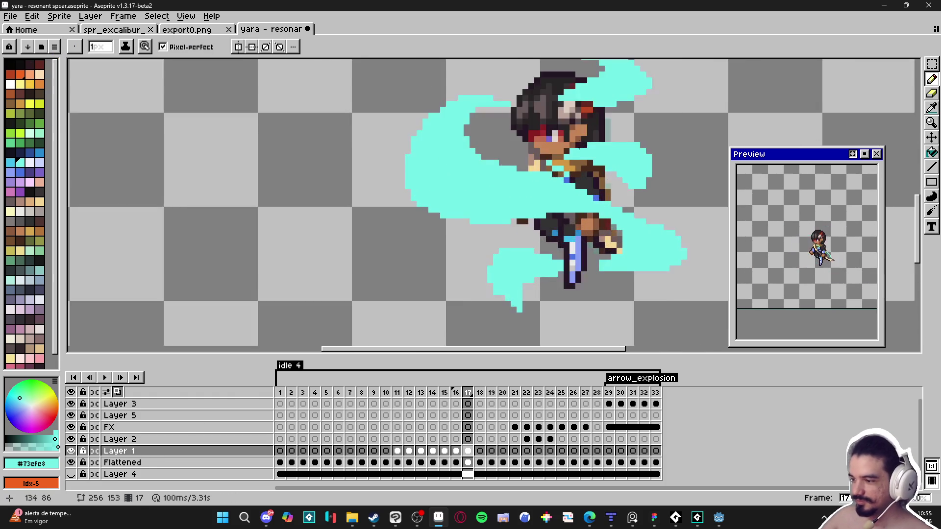
# - Select frame 17 in the timeline and move on to frame 18
pyautogui.press('e')
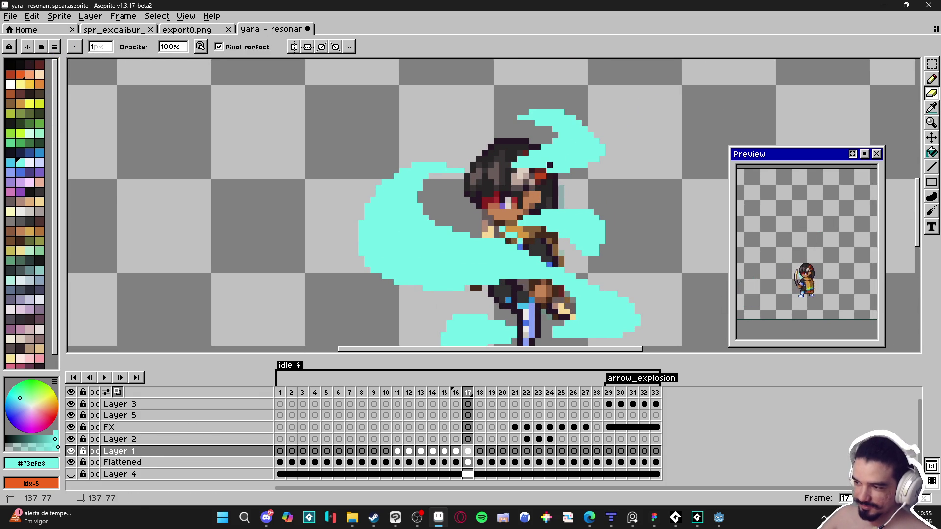
pyautogui.press('b')
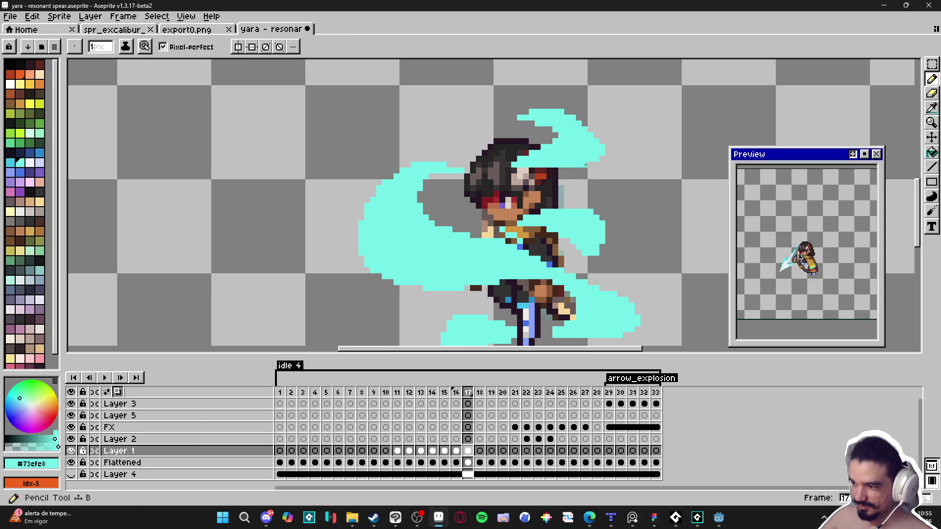
pyautogui.scroll(-2, 586, 221)
pyautogui.scroll(2, 586, 225)
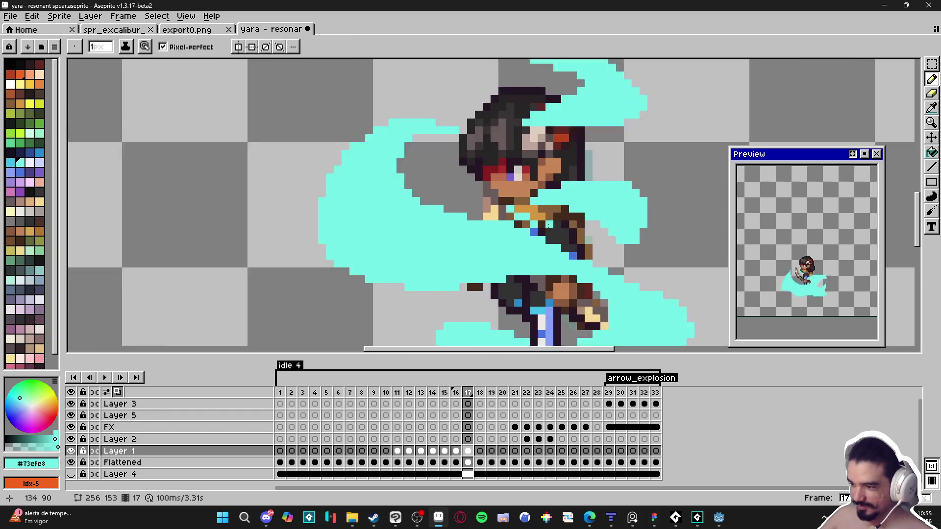
pyautogui.scroll(-1, 567, 248)
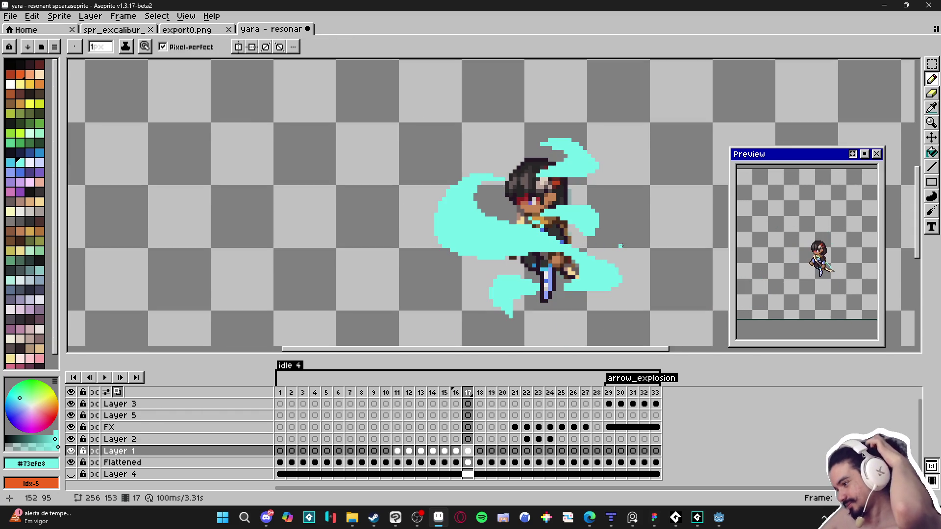
pyautogui.click(468, 392)
pyautogui.click(480, 393)
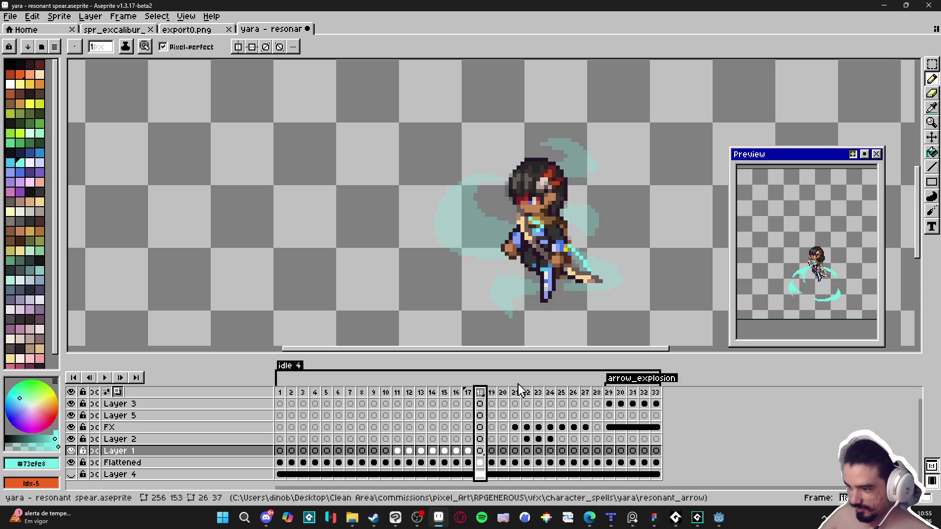
# - Draw a cyan arc left of the character on frame 18, filling and thickening its lower edge
pyautogui.scroll(1, 467, 230)
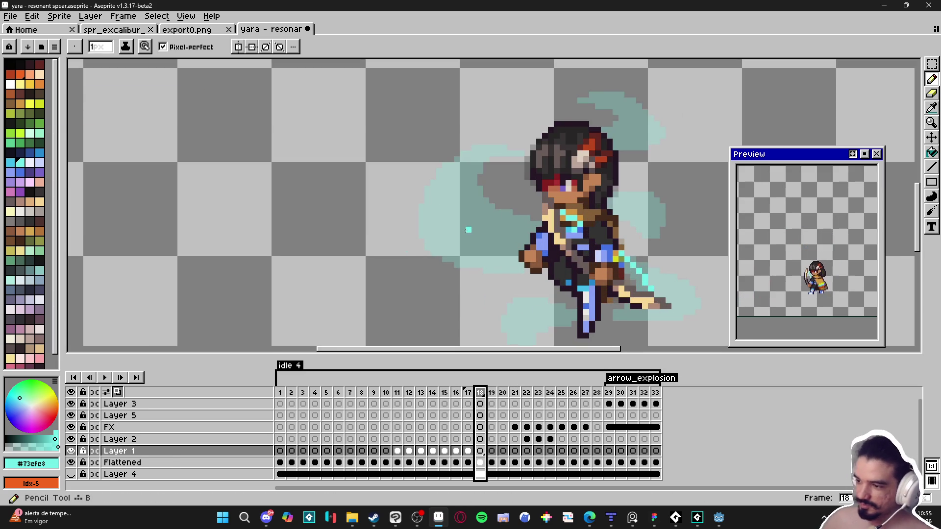
pyautogui.moveTo(515, 153)
pyautogui.mouseDown()
pyautogui.moveTo(479, 135)
pyautogui.moveTo(456, 142)
pyautogui.moveTo(451, 161)
pyautogui.moveTo(472, 151)
pyautogui.moveTo(431, 205)
pyautogui.moveTo(420, 257)
pyautogui.moveTo(425, 214)
pyautogui.mouseUp()
pyautogui.moveTo(427, 252)
pyautogui.mouseDown()
pyautogui.moveTo(432, 258)
pyautogui.moveTo(420, 246)
pyautogui.moveTo(434, 247)
pyautogui.mouseUp()
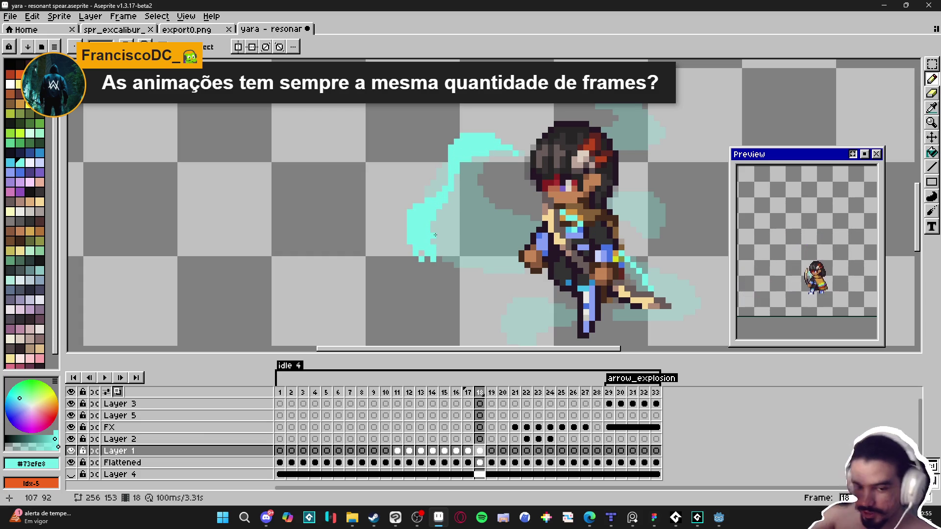
pyautogui.moveTo(449, 259); pyautogui.dragTo(433, 224)
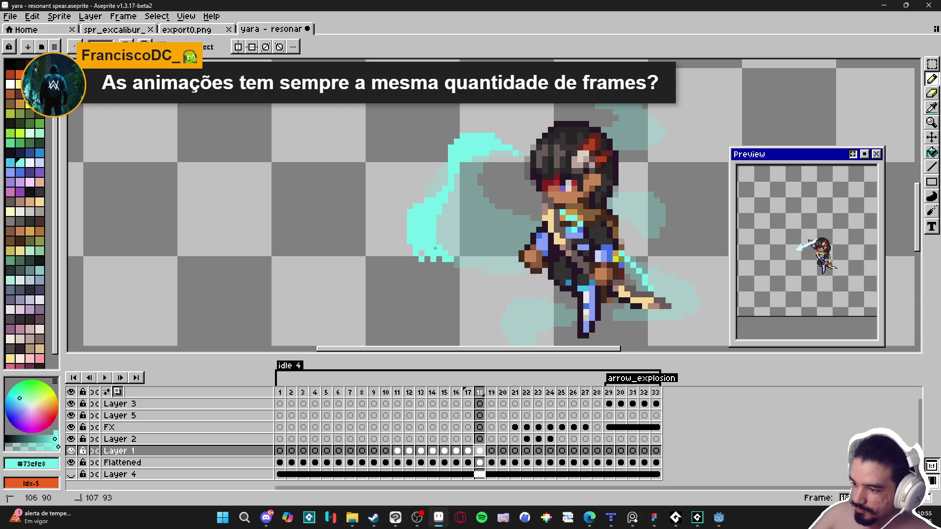
pyautogui.moveTo(464, 266)
pyautogui.mouseDown()
pyautogui.moveTo(454, 255)
pyautogui.moveTo(486, 265)
pyautogui.mouseUp()
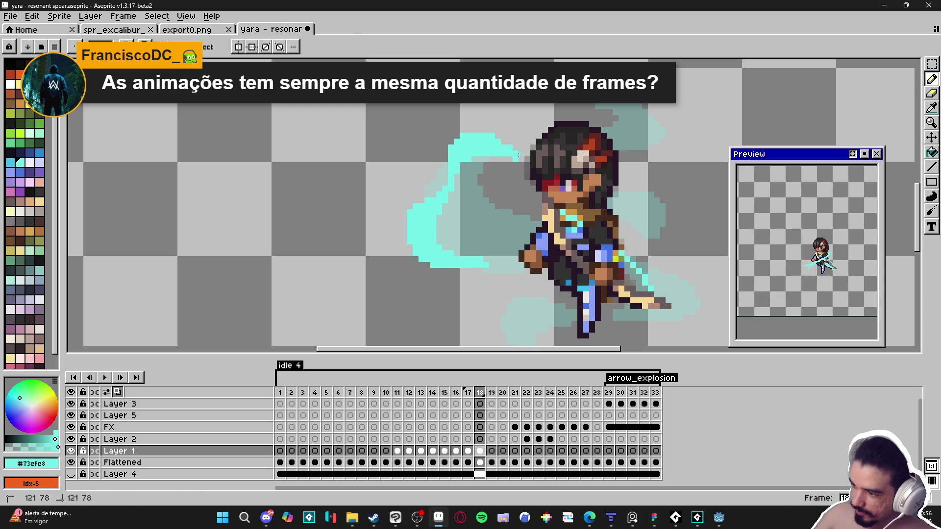
pyautogui.moveTo(468, 236)
pyautogui.mouseDown()
pyautogui.moveTo(473, 203)
pyautogui.moveTo(484, 246)
pyautogui.mouseUp()
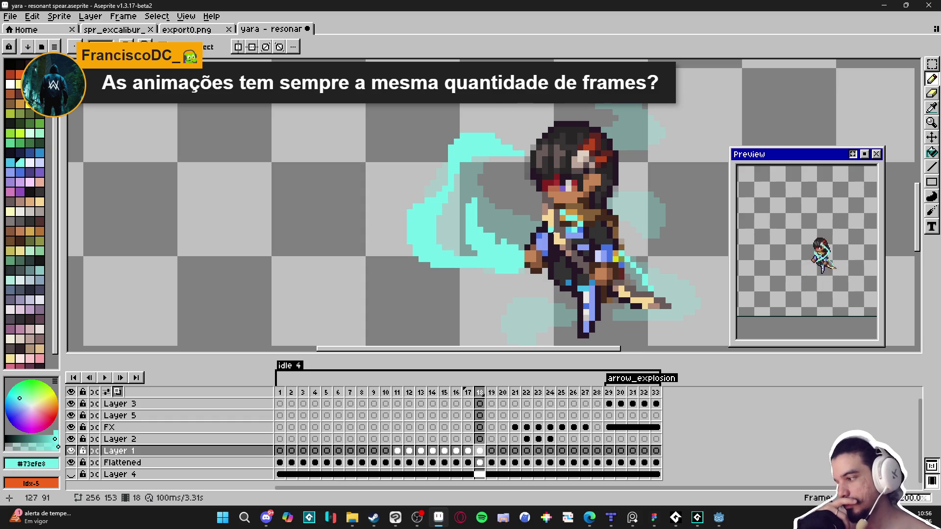
pyautogui.moveTo(483, 224); pyautogui.dragTo(517, 259)
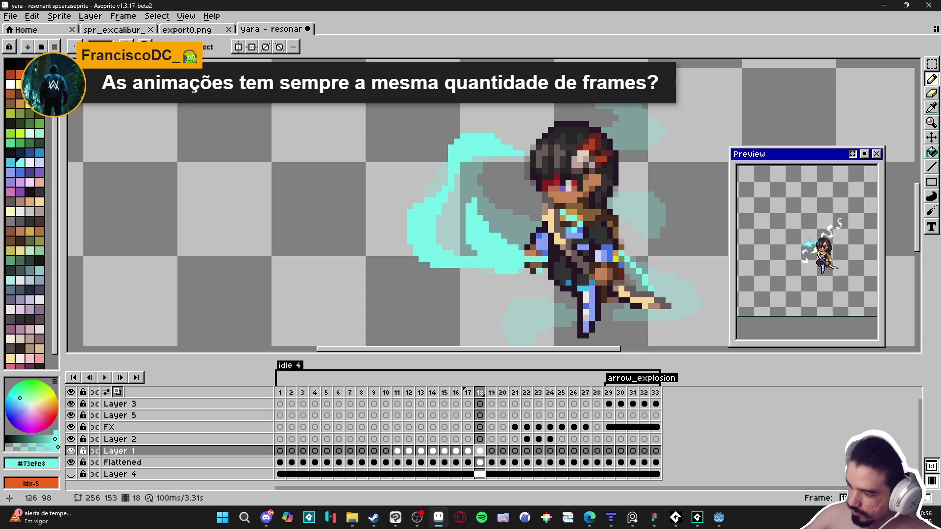
# - Add cyan pixels along the top of the swoosh over the character's head
pyautogui.scroll(1, 628, 235)
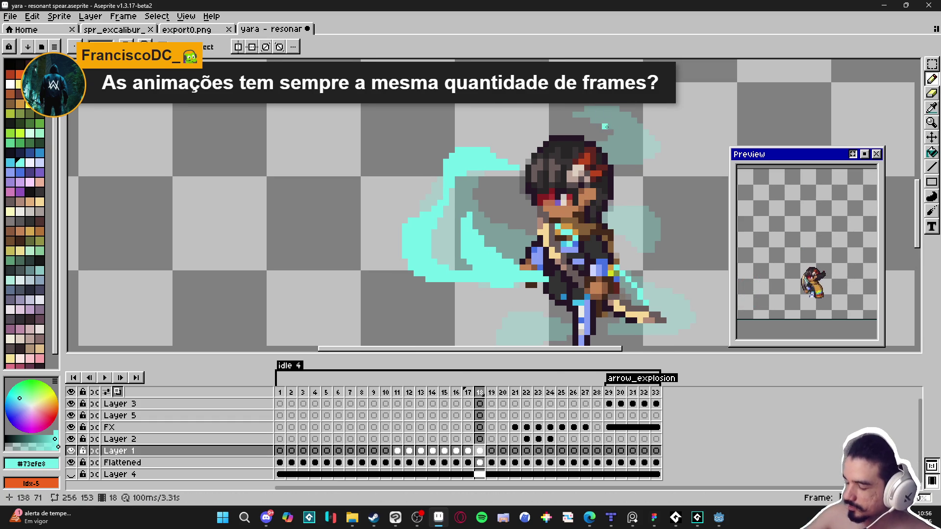
pyautogui.scroll(3, 592, 146)
pyautogui.moveTo(612, 146)
pyautogui.mouseDown()
pyautogui.moveTo(625, 145)
pyautogui.moveTo(646, 204)
pyautogui.moveTo(658, 199)
pyautogui.mouseUp()
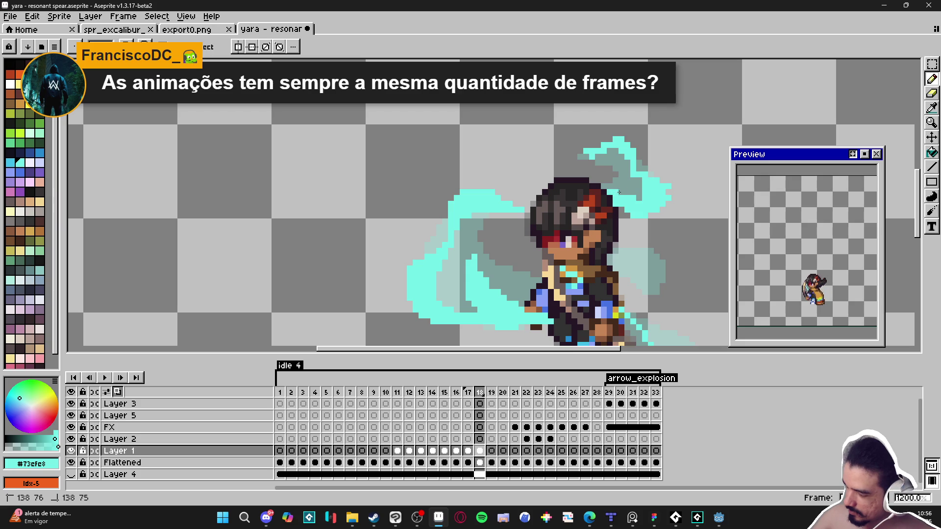
pyautogui.press('e')
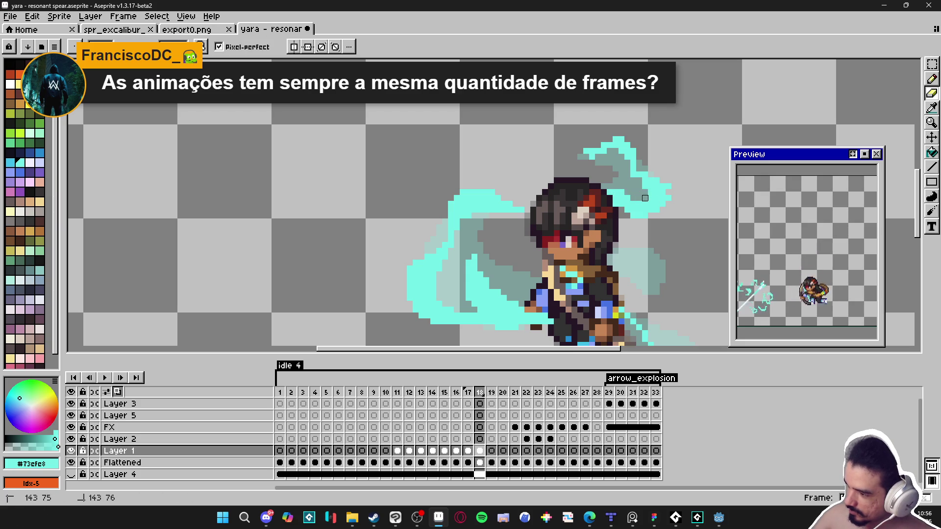
pyautogui.press('b')
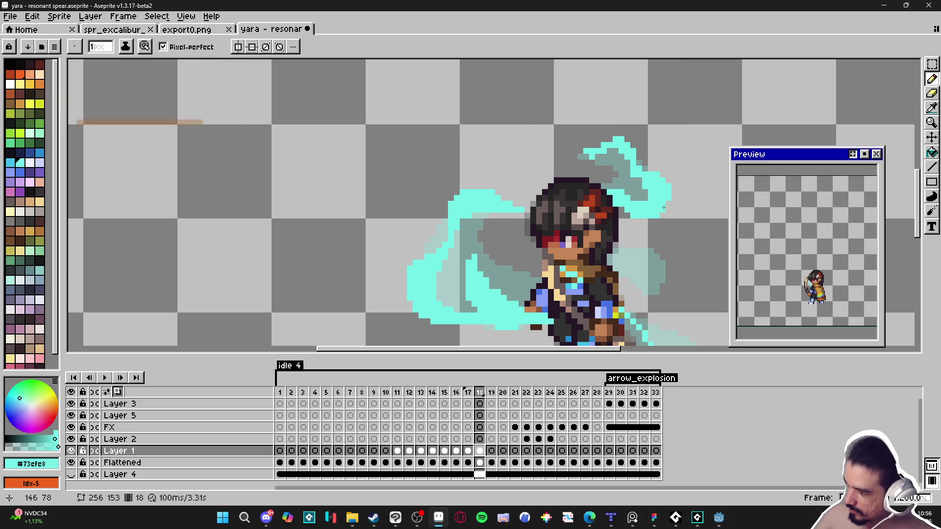
pyautogui.scroll(-2, 622, 191)
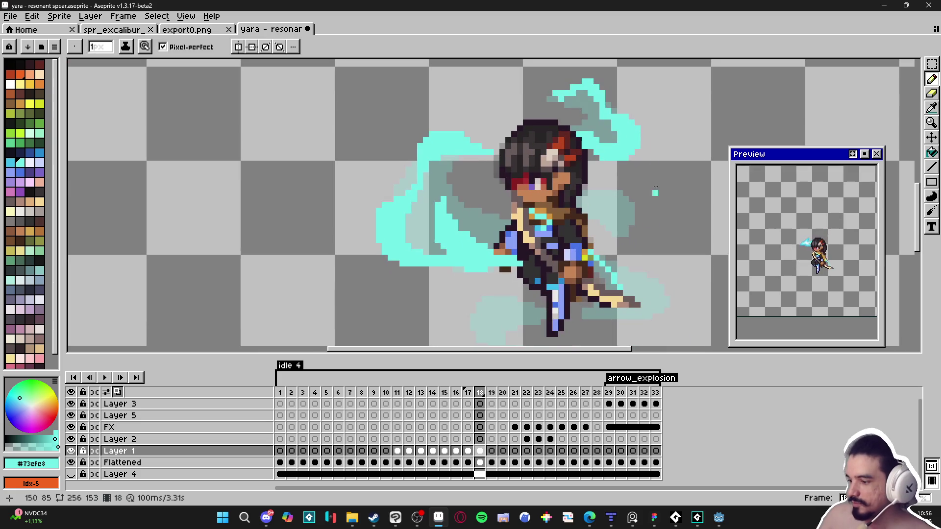
# - Add cyan strokes to frame 18's swoosh below the spear and on the lower-left wisp
pyautogui.moveTo(601, 191)
pyautogui.mouseDown()
pyautogui.moveTo(617, 186)
pyautogui.moveTo(645, 216)
pyautogui.mouseUp()
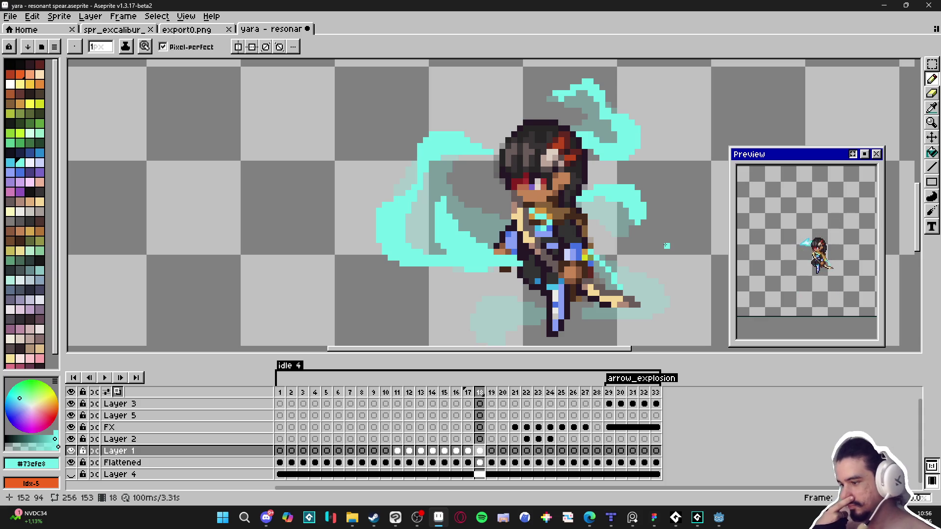
pyautogui.moveTo(666, 245)
pyautogui.mouseDown()
pyautogui.moveTo(633, 192)
pyautogui.moveTo(616, 227)
pyautogui.moveTo(654, 257)
pyautogui.moveTo(633, 276)
pyautogui.mouseUp()
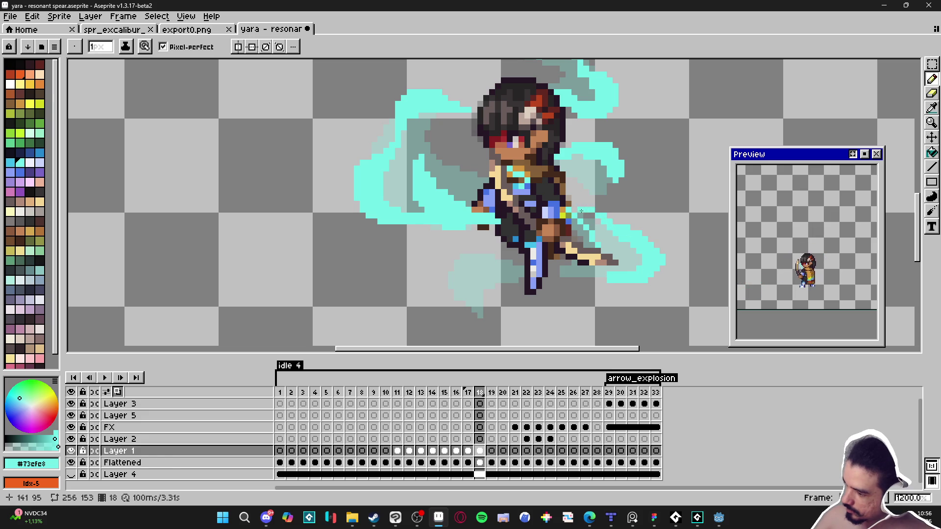
pyautogui.press('e')
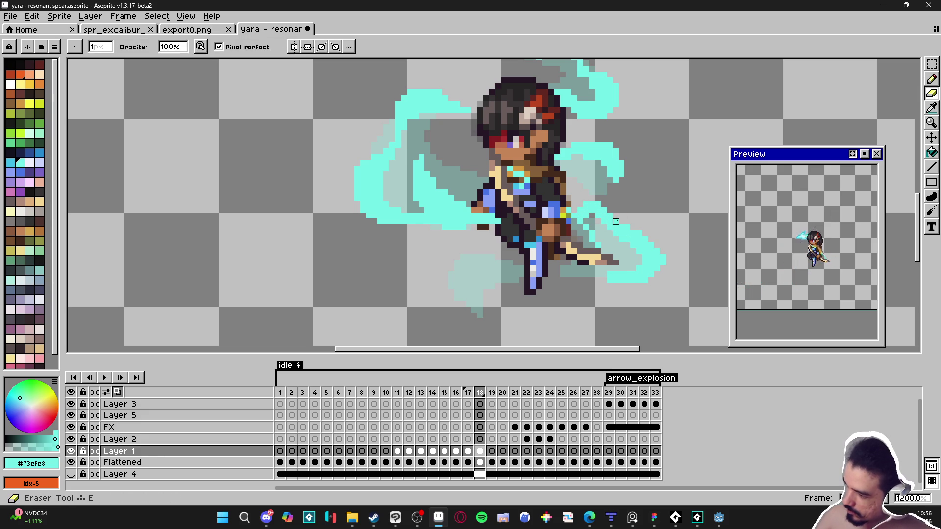
pyautogui.press('b')
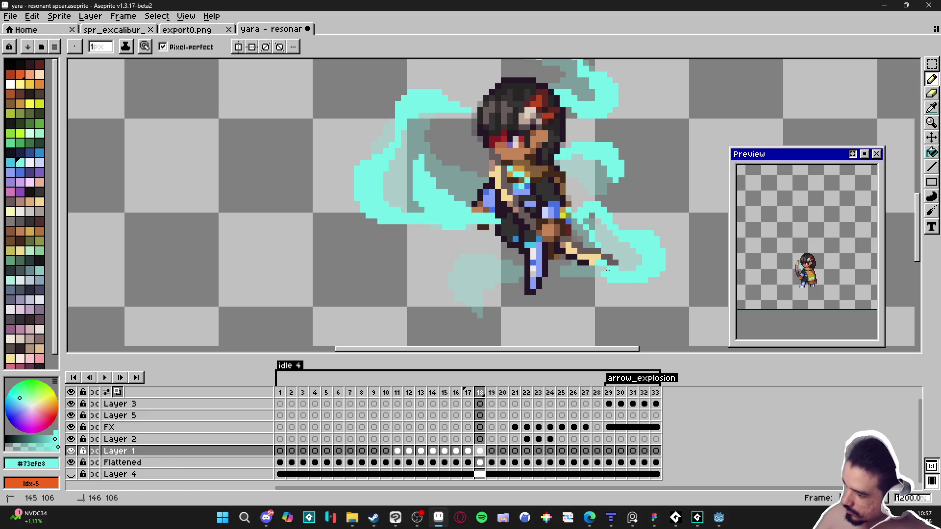
pyautogui.press('e')
pyautogui.press('b')
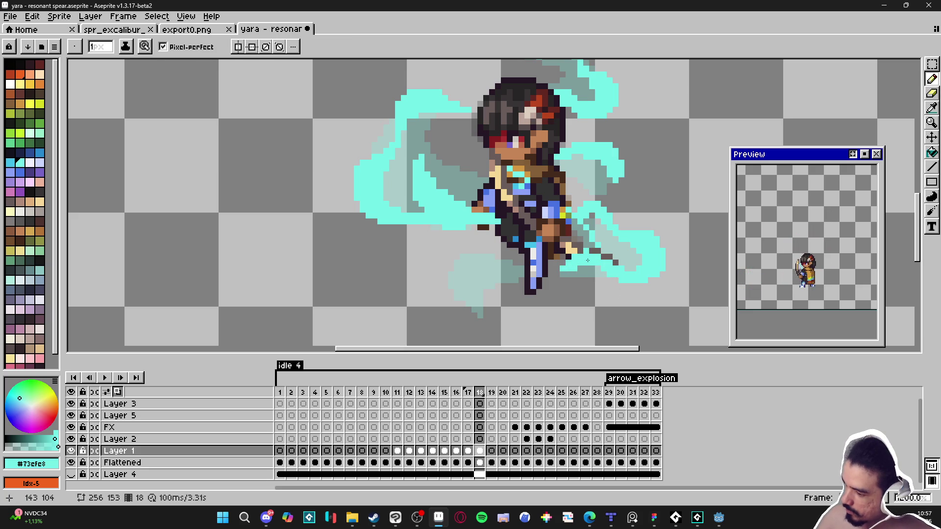
pyautogui.moveTo(516, 280)
pyautogui.mouseDown()
pyautogui.moveTo(466, 251)
pyautogui.moveTo(446, 273)
pyautogui.moveTo(459, 265)
pyautogui.moveTo(507, 277)
pyautogui.mouseUp()
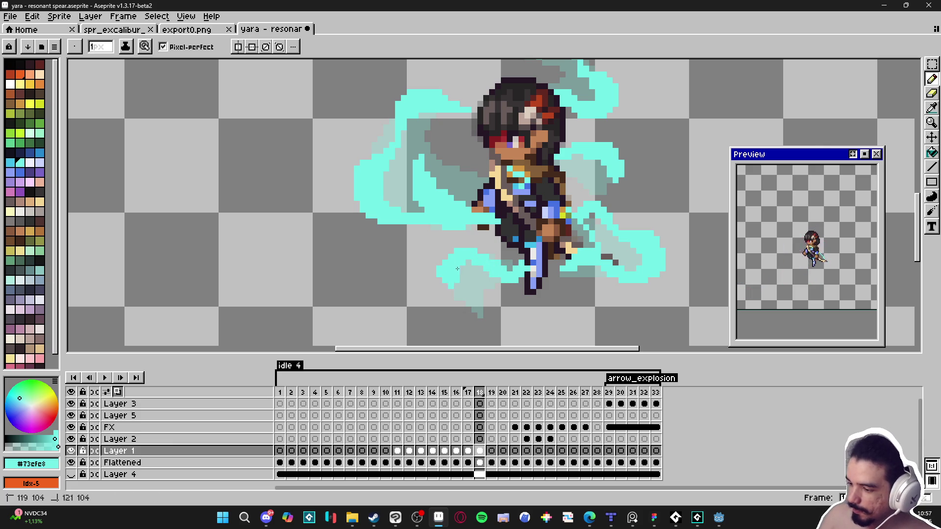
pyautogui.moveTo(456, 289)
pyautogui.mouseDown()
pyautogui.moveTo(470, 294)
pyautogui.moveTo(463, 285)
pyautogui.mouseUp()
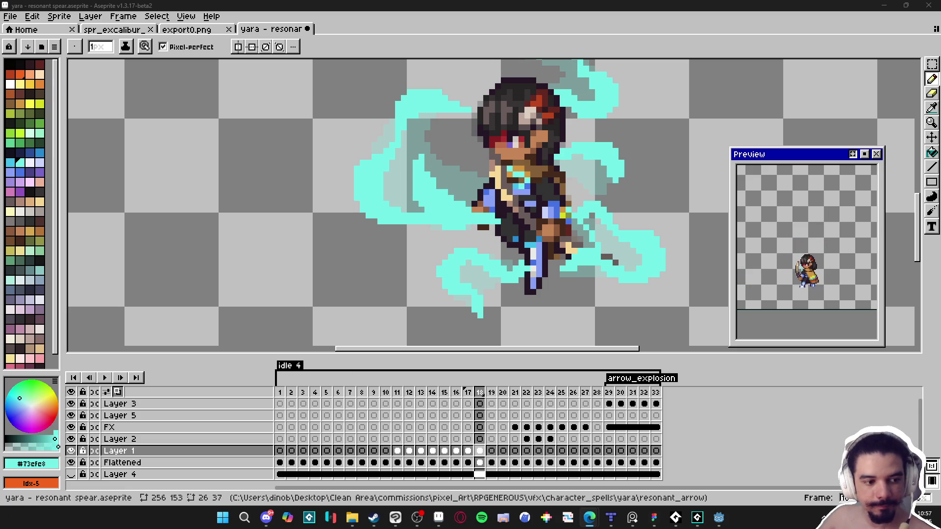
pyautogui.scroll(-1, 446, 196)
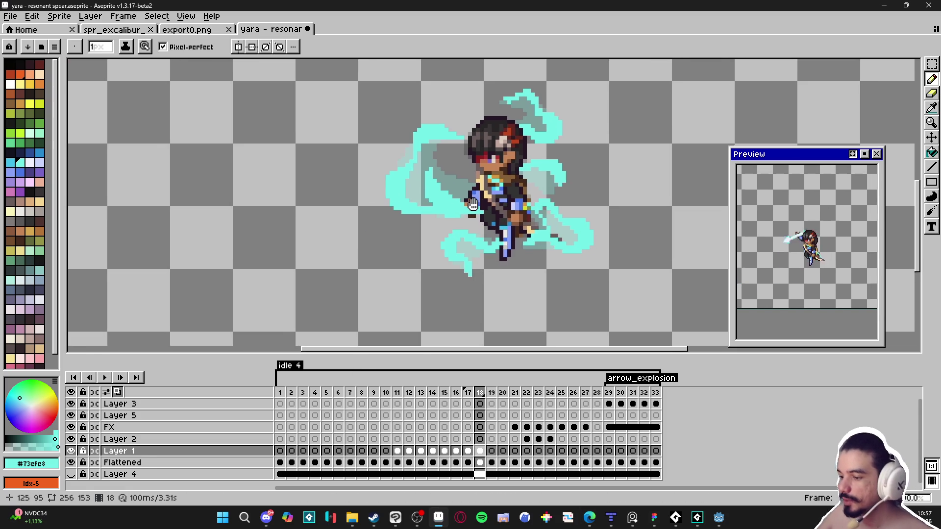
# - Flip between frames 16, 17 and 18 to compare the slash effect
pyautogui.click(456, 398)
pyautogui.click(468, 398)
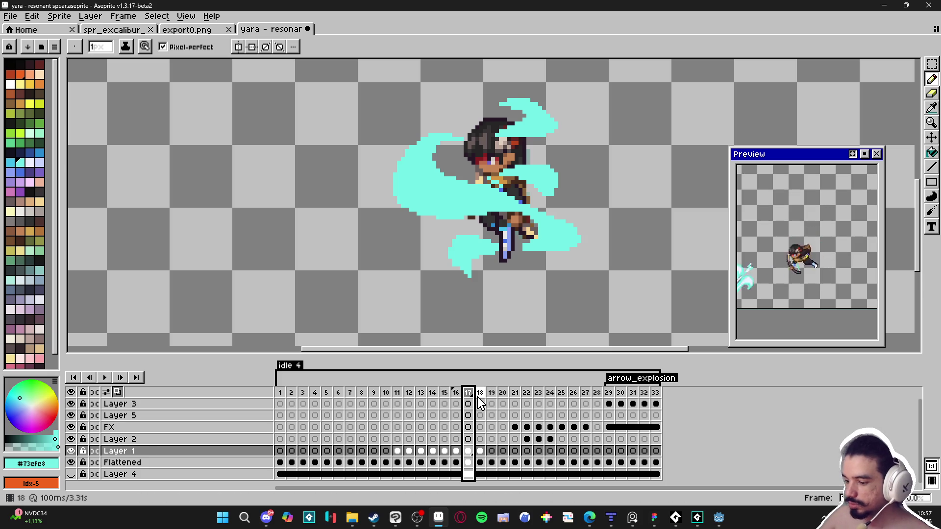
pyautogui.click(480, 401)
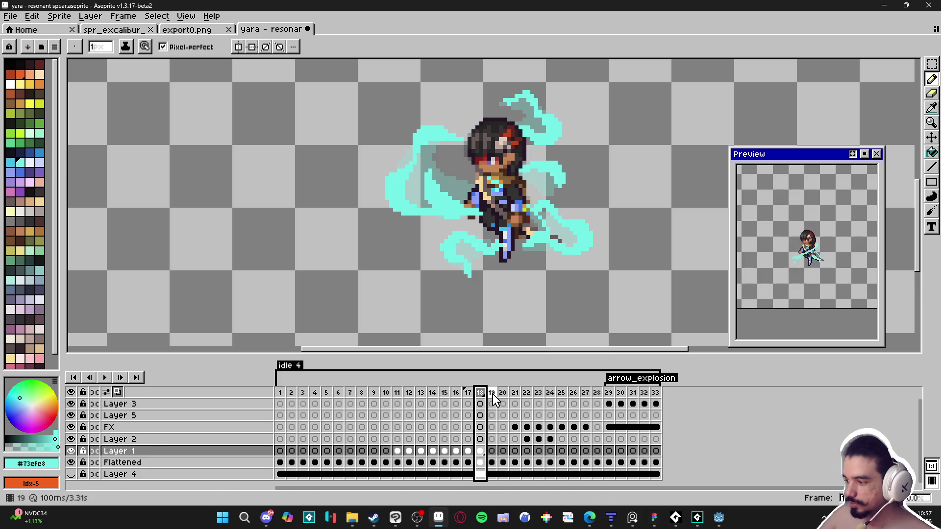
pyautogui.click(456, 392)
pyautogui.click(468, 393)
pyautogui.click(481, 395)
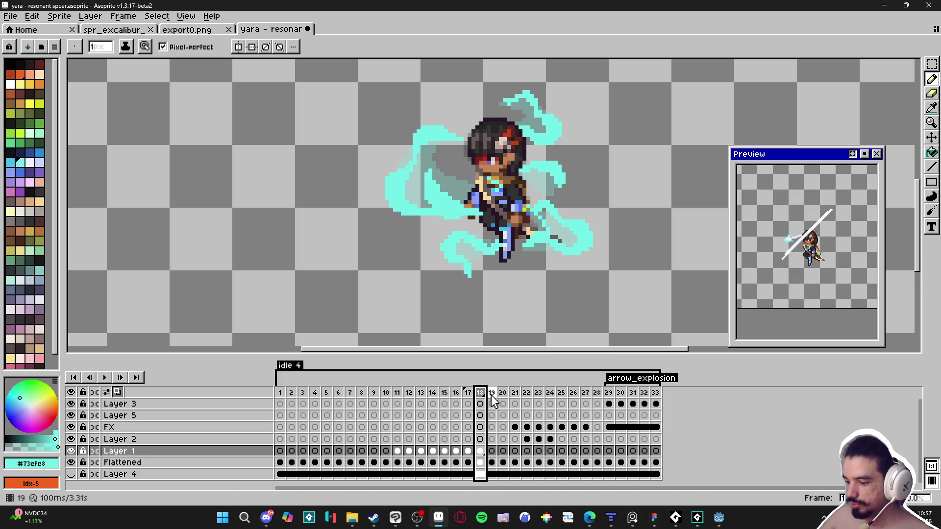
# - Go to frame 19 and recentre the sprite on the canvas
pyautogui.click(492, 393)
pyautogui.moveTo(439, 163)
pyautogui.mouseDown()
pyautogui.moveTo(466, 258)
pyautogui.moveTo(451, 212)
pyautogui.mouseUp()
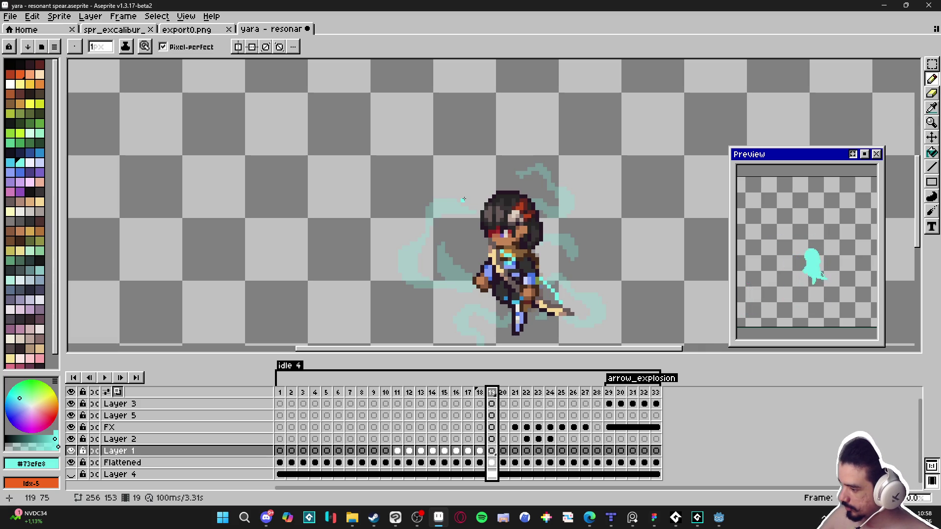
pyautogui.scroll(-3, 471, 200)
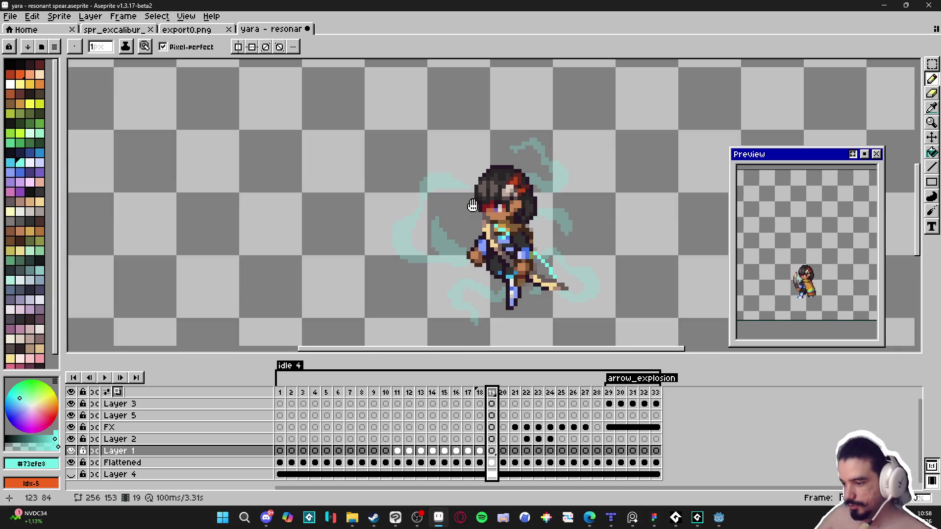
# - Draw cyan Pencil strokes over frame 19's left swirl and an arc above the head
pyautogui.moveTo(483, 170)
pyautogui.mouseDown()
pyautogui.moveTo(441, 158)
pyautogui.moveTo(443, 150)
pyautogui.moveTo(477, 166)
pyautogui.moveTo(432, 160)
pyautogui.moveTo(435, 181)
pyautogui.moveTo(394, 224)
pyautogui.moveTo(412, 209)
pyautogui.moveTo(398, 231)
pyautogui.moveTo(404, 240)
pyautogui.mouseUp()
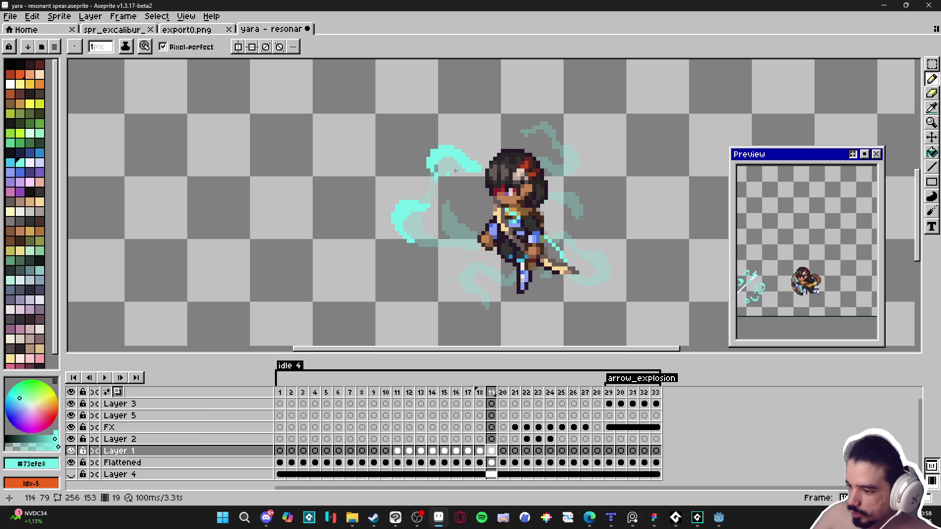
pyautogui.moveTo(451, 206)
pyautogui.mouseDown()
pyautogui.moveTo(437, 235)
pyautogui.moveTo(478, 236)
pyautogui.moveTo(473, 256)
pyautogui.mouseUp()
pyautogui.moveTo(477, 259); pyautogui.dragTo(490, 265)
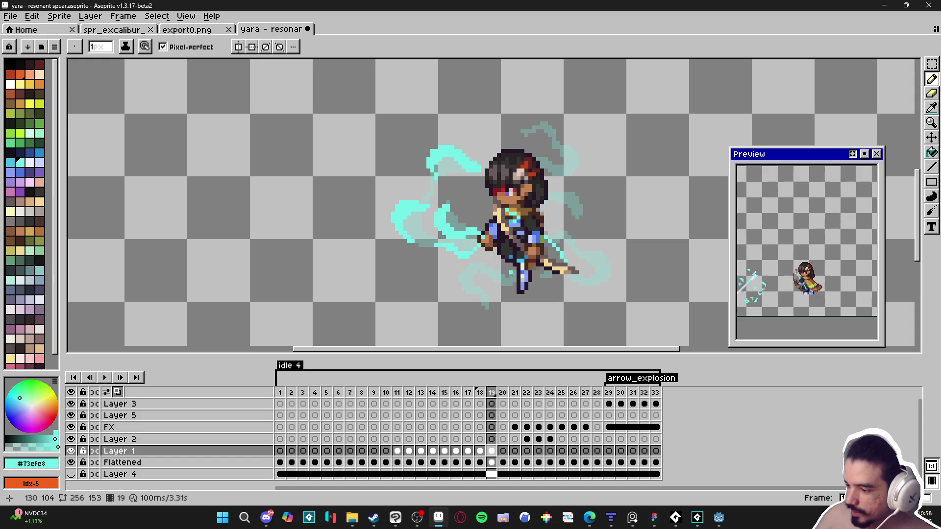
pyautogui.moveTo(521, 131)
pyautogui.mouseDown()
pyautogui.moveTo(548, 116)
pyautogui.moveTo(559, 138)
pyautogui.mouseUp()
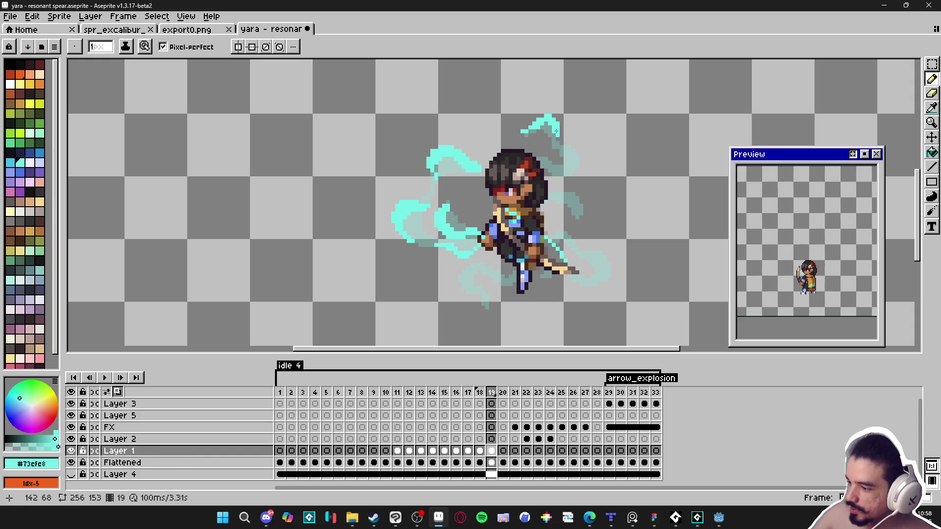
# - Touch up the cyan swirl beside the head and extend the right swirl downward
pyautogui.click(534, 121)
pyautogui.click(531, 124)
pyautogui.click(530, 125)
pyautogui.click(528, 126)
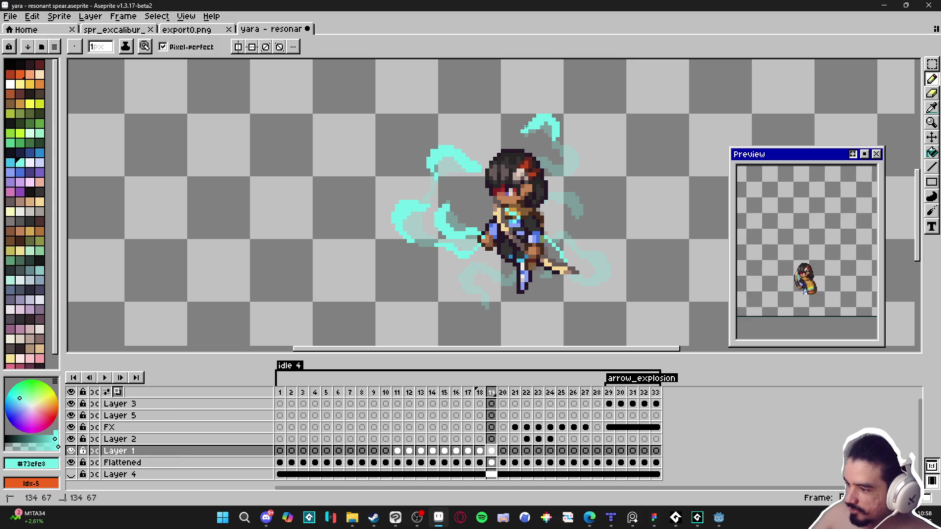
pyautogui.click(554, 147)
pyautogui.moveTo(555, 147)
pyautogui.mouseDown()
pyautogui.moveTo(585, 168)
pyautogui.moveTo(574, 159)
pyautogui.mouseUp()
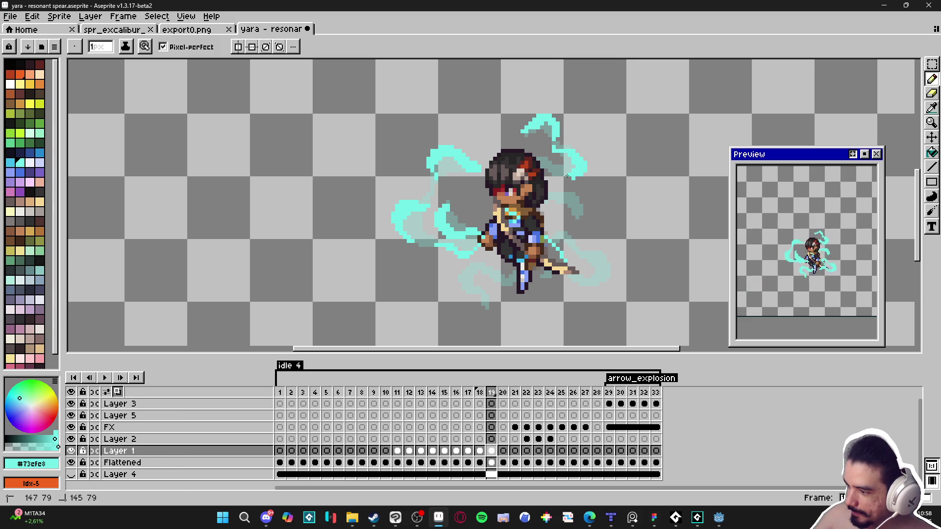
pyautogui.click(546, 153)
pyautogui.moveTo(543, 155); pyautogui.dragTo(550, 162)
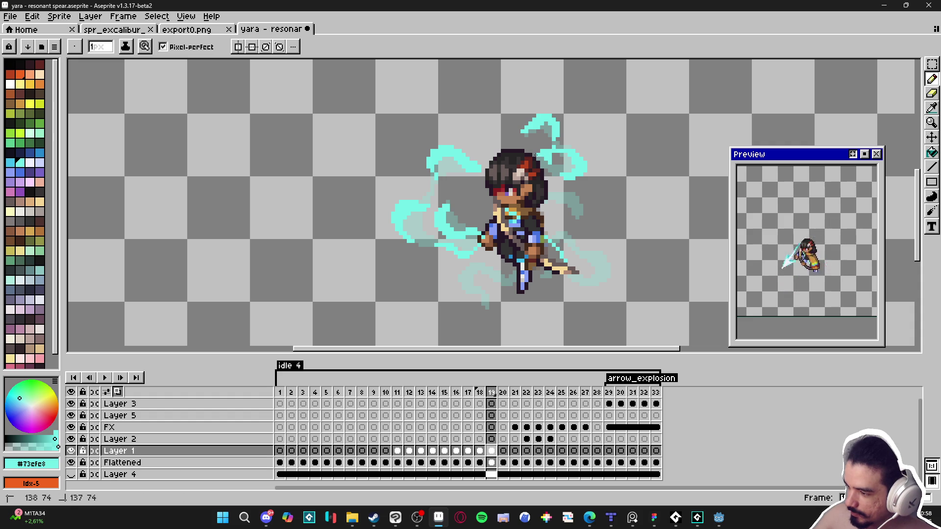
# - Fill in the small swirl right of the head and add a cyan stroke to the right swirl
pyautogui.press('e')
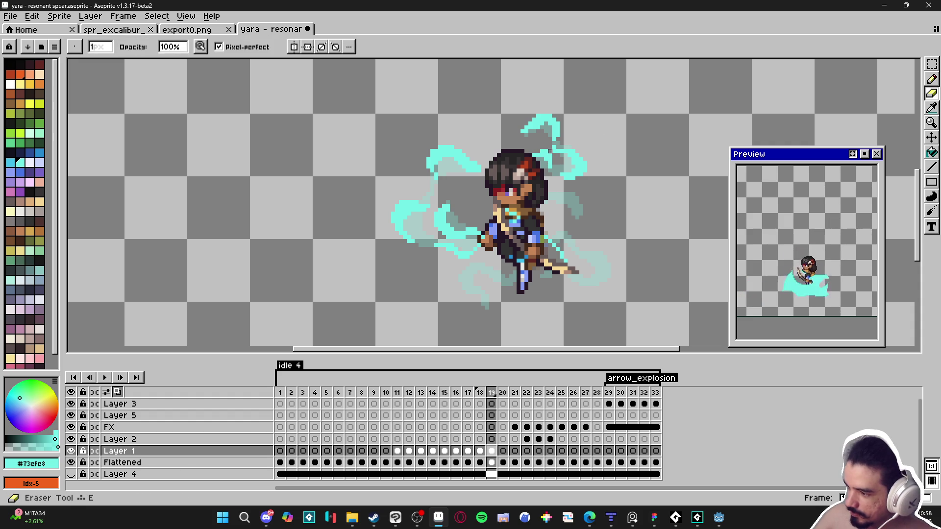
pyautogui.press('b')
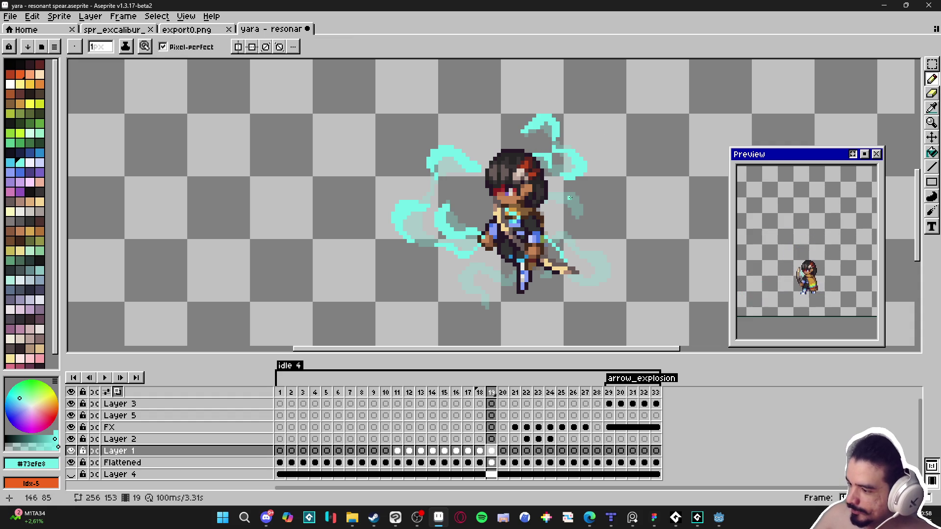
pyautogui.moveTo(579, 199); pyautogui.dragTo(578, 196)
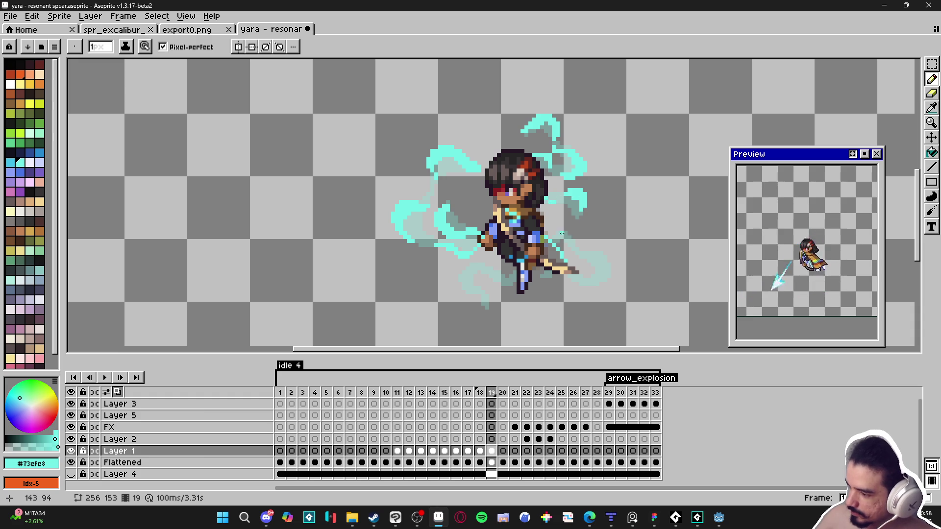
pyautogui.moveTo(565, 232)
pyautogui.mouseDown()
pyautogui.moveTo(613, 267)
pyautogui.moveTo(588, 288)
pyautogui.mouseUp()
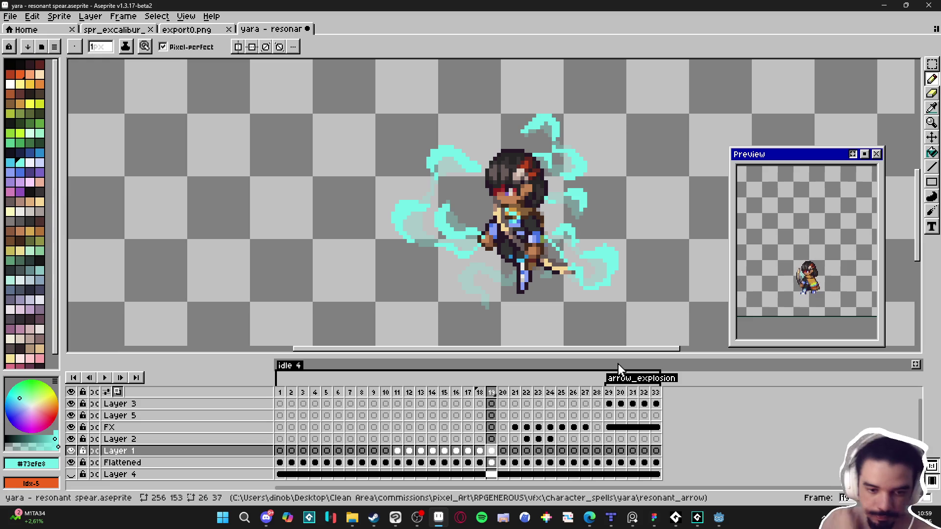
# - Enlarge the Preview window, recenter the sprite in it, and save the file
pyautogui.scroll(1, 817, 295)
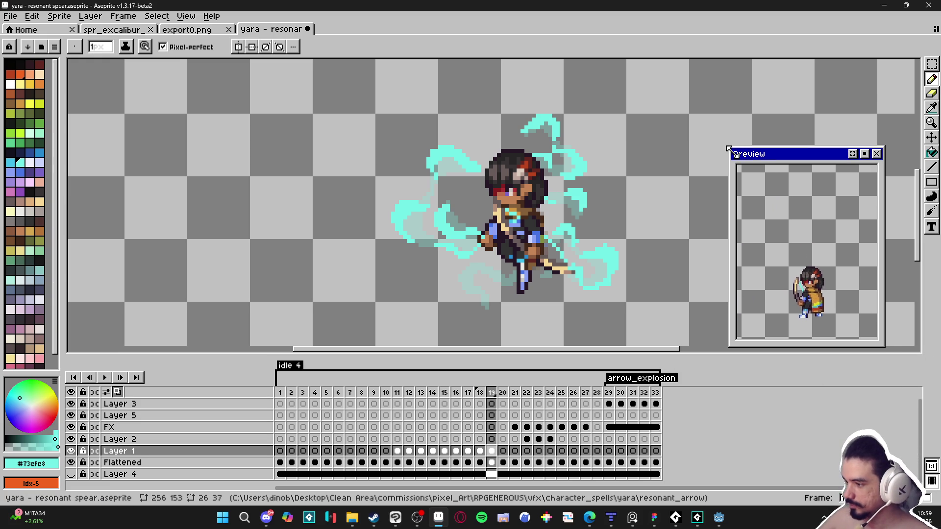
pyautogui.moveTo(728, 150); pyautogui.dragTo(696, 91)
pyautogui.scroll(1, 784, 274)
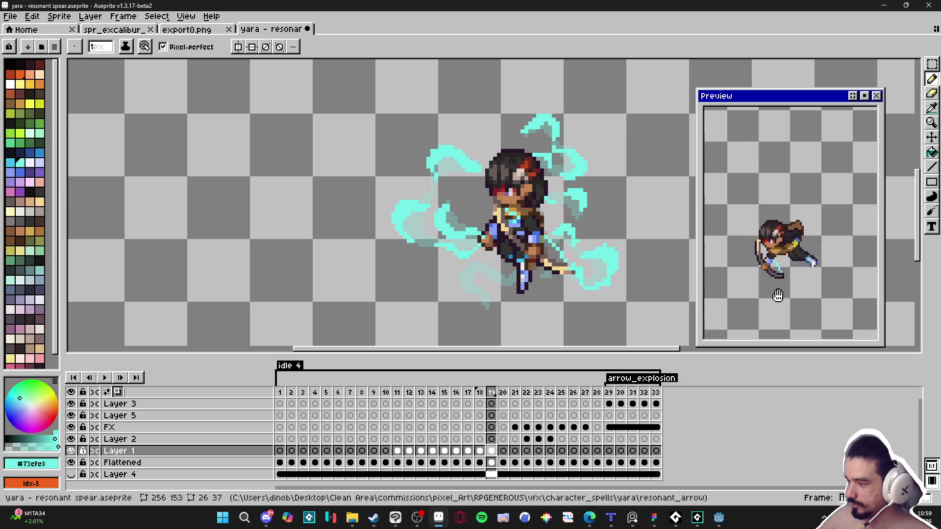
pyautogui.moveTo(780, 294); pyautogui.dragTo(784, 306)
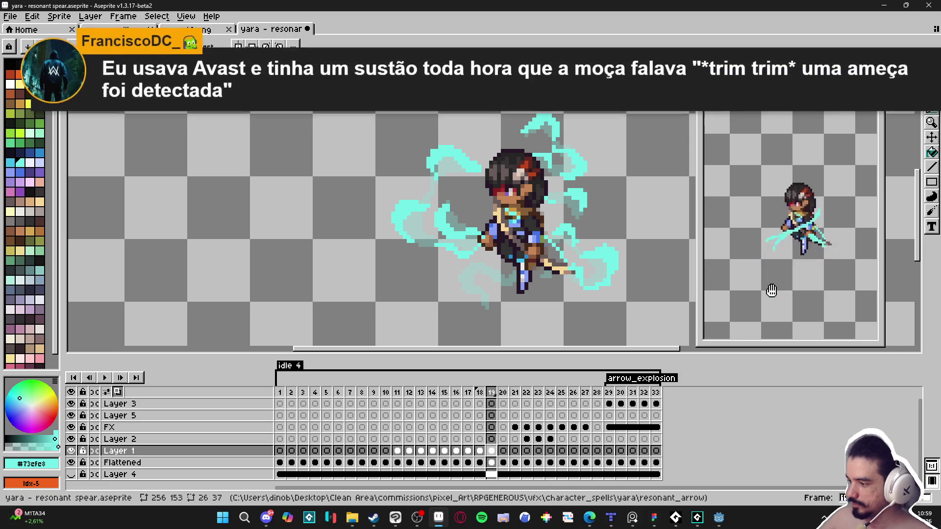
pyautogui.hotkey('ctrl', 's')
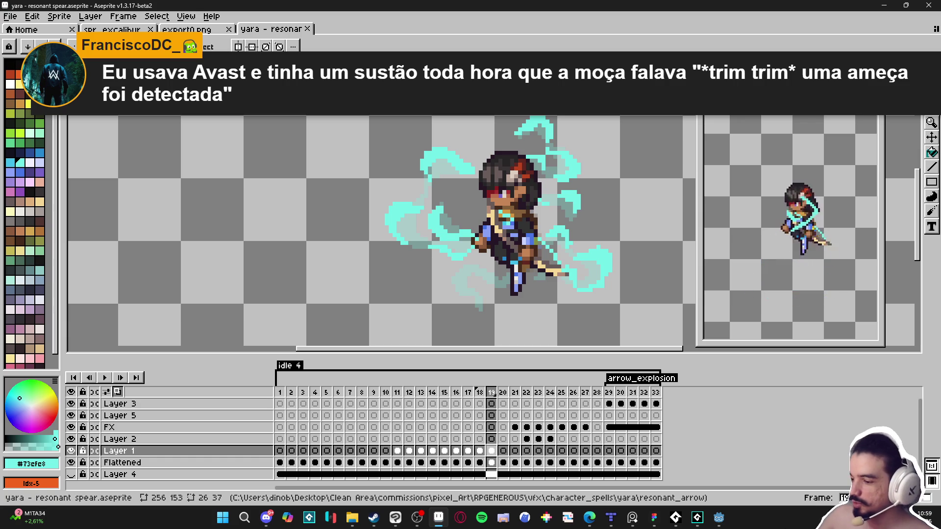
# - Add cyan pixels near the character's foot and bottom wisp, then advance to frame 20
pyautogui.hscroll(1, 490, 292)
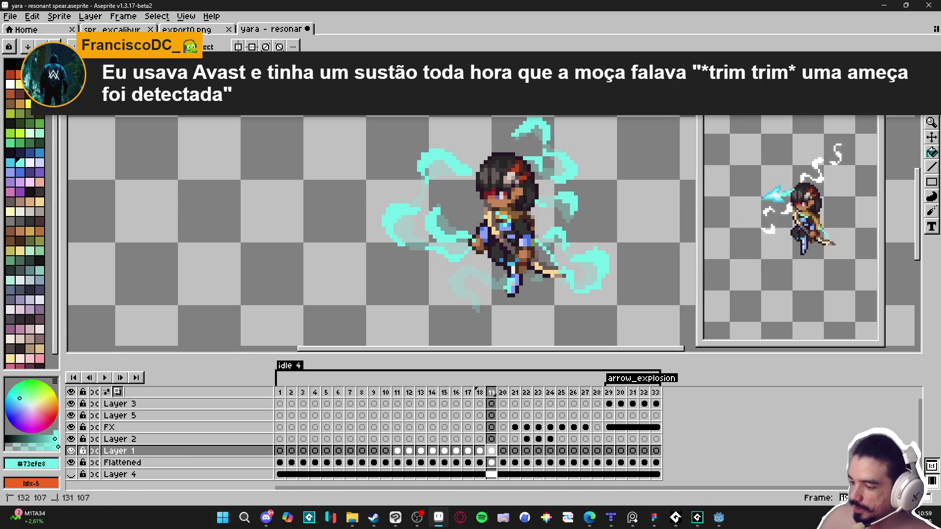
pyautogui.click(502, 293)
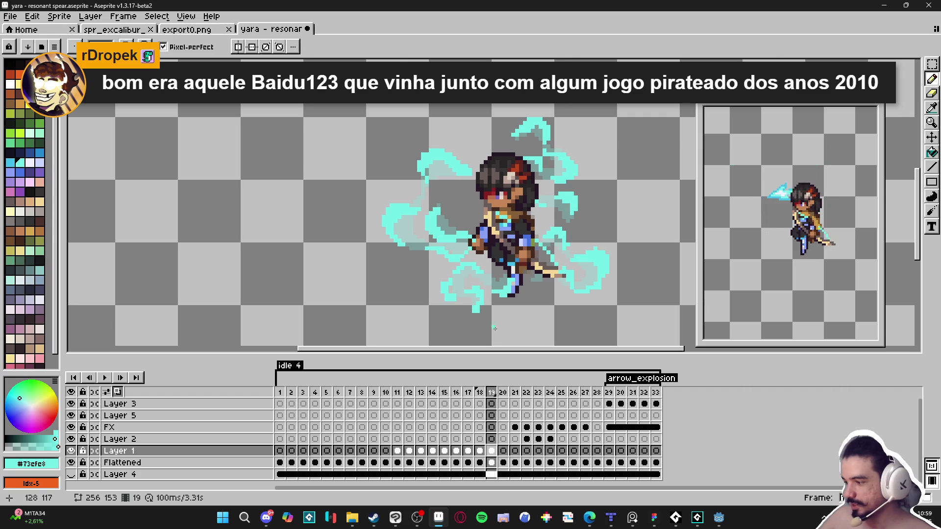
pyautogui.scroll(1, 490, 321)
pyautogui.click(473, 314)
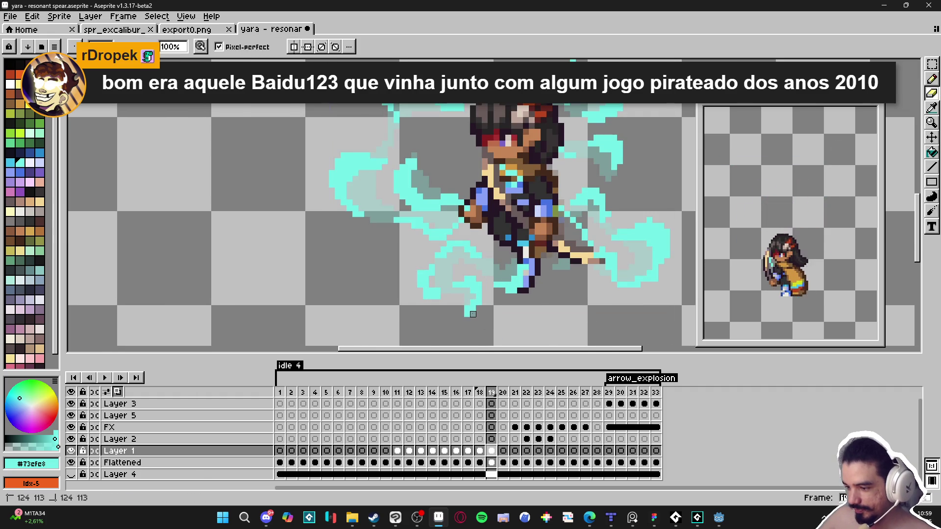
pyautogui.scroll(-2, 473, 308)
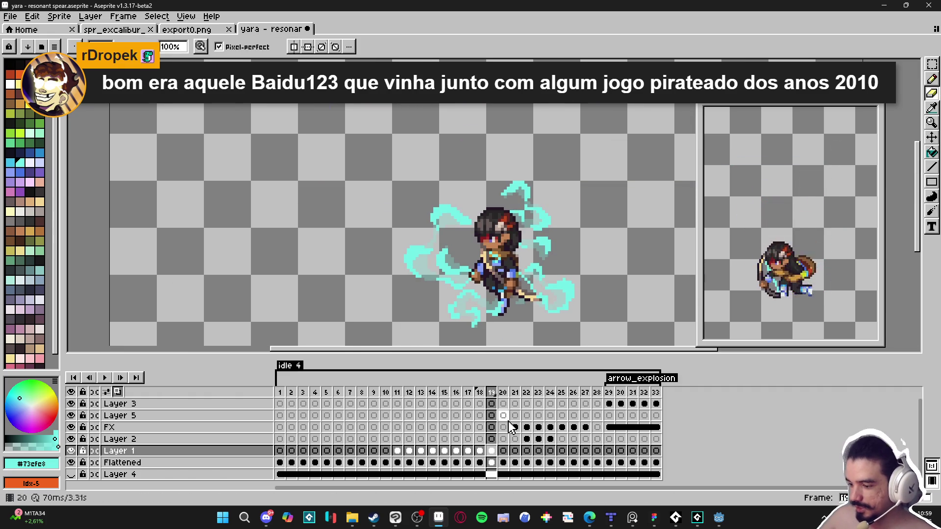
pyautogui.press('Right')
# - Paint bright cyan strokes over frame 20's upper-left, left, top and right wisps
pyautogui.scroll(1, 449, 232)
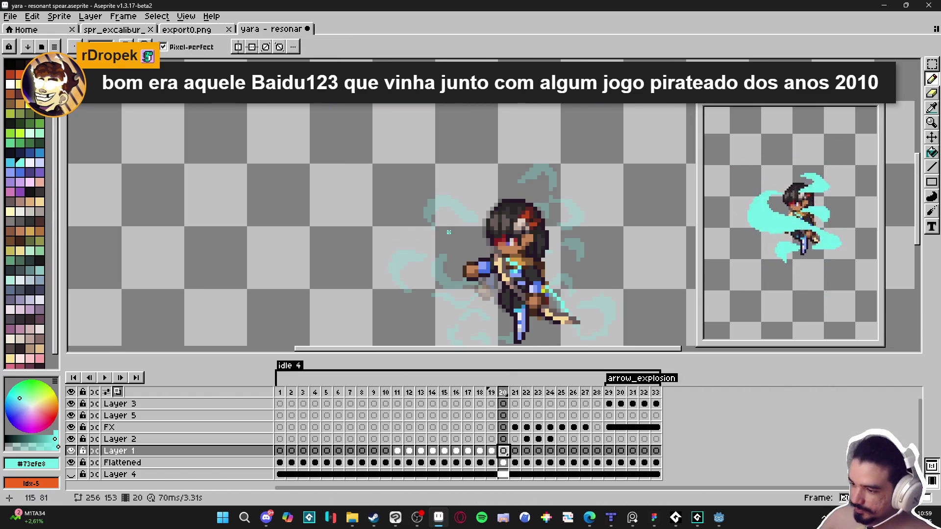
pyautogui.moveTo(430, 201)
pyautogui.mouseDown()
pyautogui.moveTo(459, 201)
pyautogui.moveTo(469, 224)
pyautogui.mouseUp()
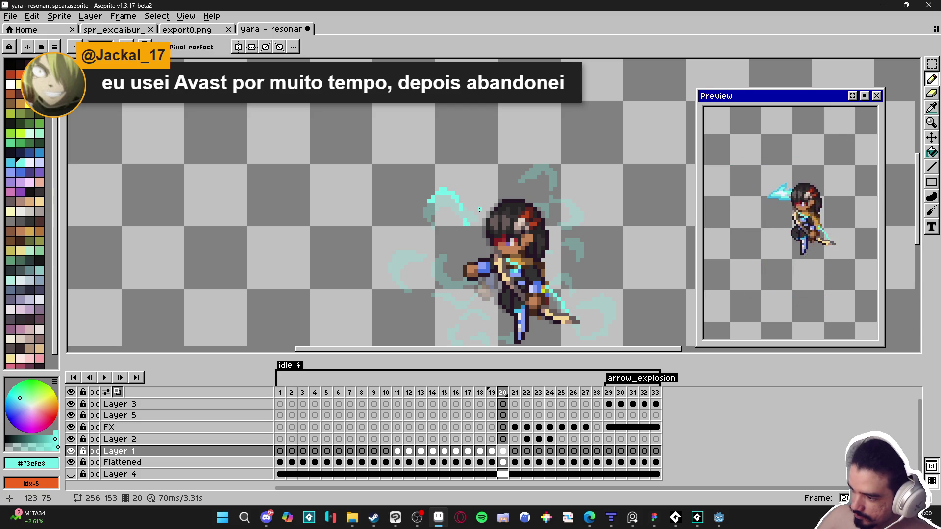
pyautogui.click(475, 218)
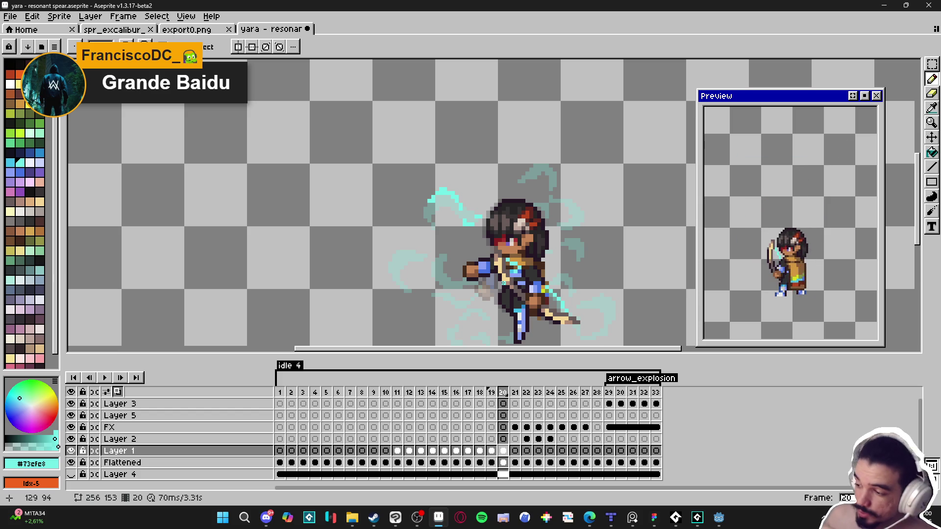
pyautogui.moveTo(407, 250)
pyautogui.mouseDown()
pyautogui.moveTo(394, 247)
pyautogui.moveTo(386, 276)
pyautogui.mouseUp()
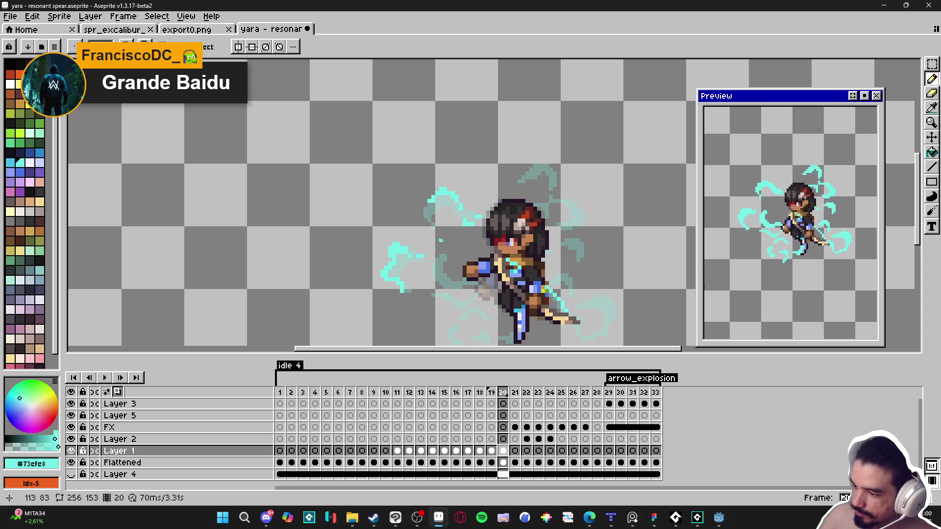
pyautogui.moveTo(537, 166)
pyautogui.mouseDown()
pyautogui.moveTo(535, 180)
pyautogui.moveTo(583, 220)
pyautogui.mouseUp()
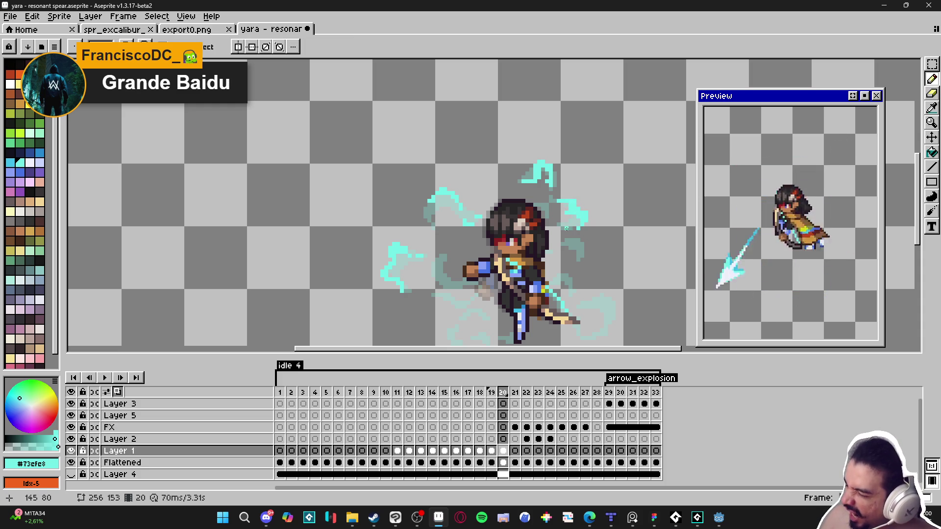
pyautogui.moveTo(571, 238); pyautogui.dragTo(584, 250)
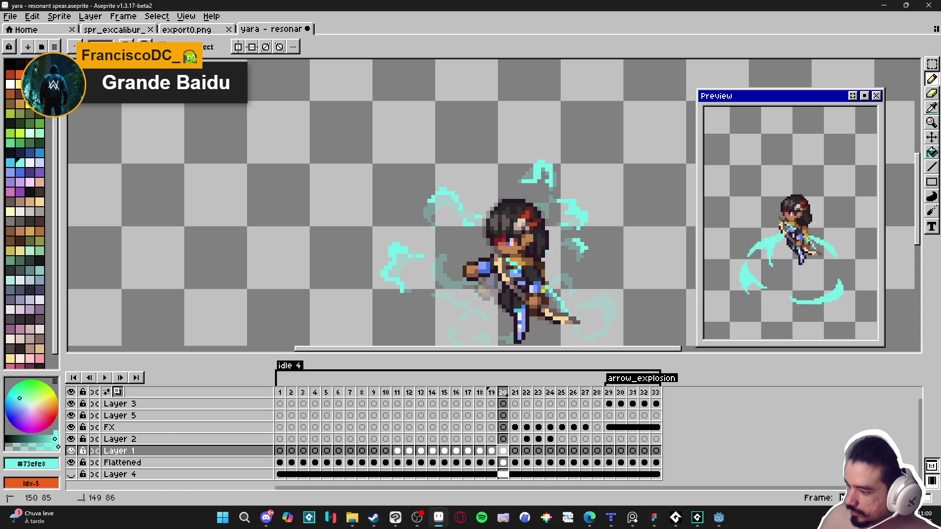
pyautogui.press('e')
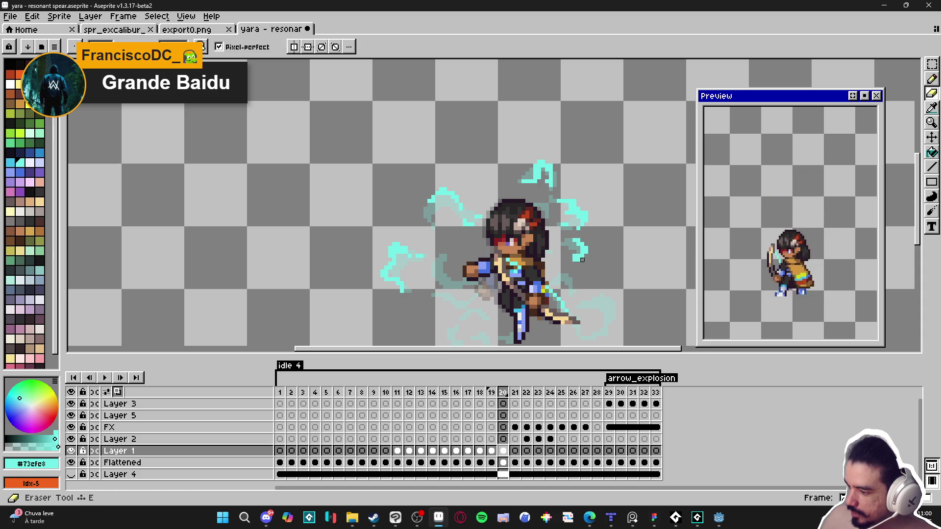
pyautogui.press('b')
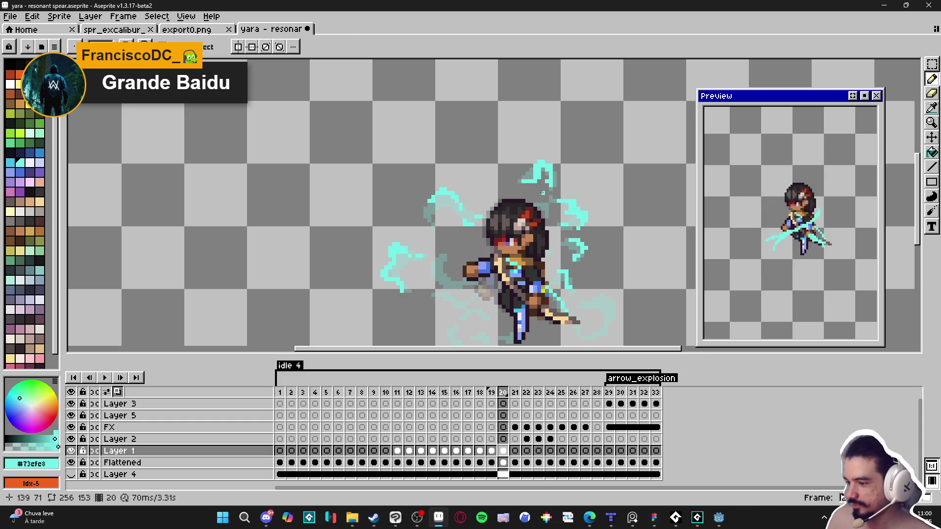
# - Draw a long cyan stroke down the left wisp of frame 20
pyautogui.press('e')
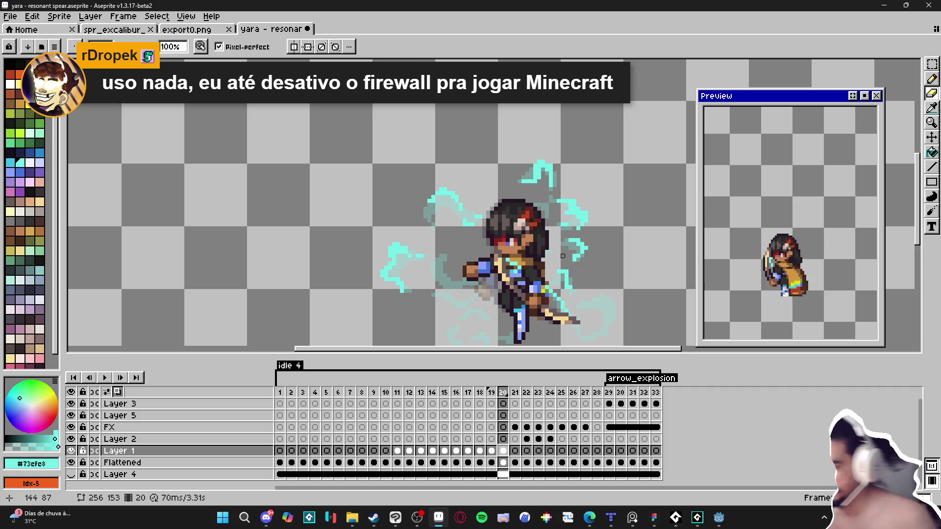
pyautogui.scroll(-1, 427, 255)
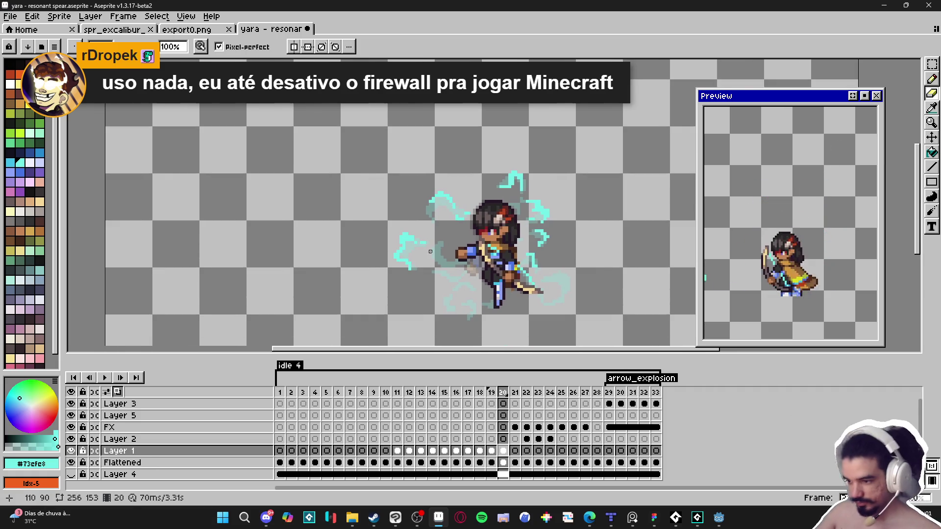
pyautogui.press('b')
pyautogui.scroll(1, 427, 254)
pyautogui.click(443, 242)
pyautogui.moveTo(441, 241)
pyautogui.mouseDown()
pyautogui.moveTo(430, 260)
pyautogui.moveTo(453, 270)
pyautogui.moveTo(452, 296)
pyautogui.moveTo(481, 304)
pyautogui.moveTo(452, 310)
pyautogui.moveTo(447, 323)
pyautogui.mouseUp()
# - Add cyan pixels to the right wisp and switch to frame 21
pyautogui.scroll(-2, 456, 309)
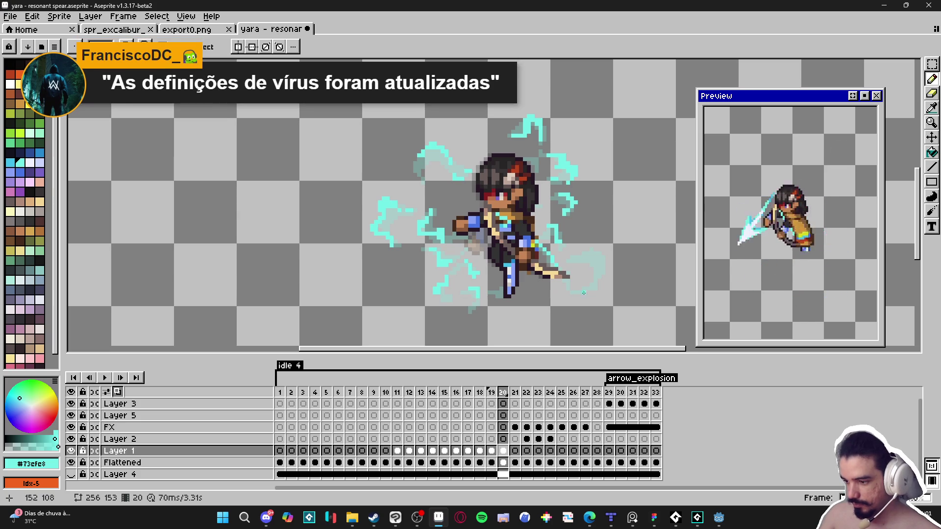
pyautogui.moveTo(594, 244)
pyautogui.mouseDown()
pyautogui.moveTo(604, 267)
pyautogui.moveTo(604, 254)
pyautogui.moveTo(590, 250)
pyautogui.moveTo(576, 263)
pyautogui.mouseUp()
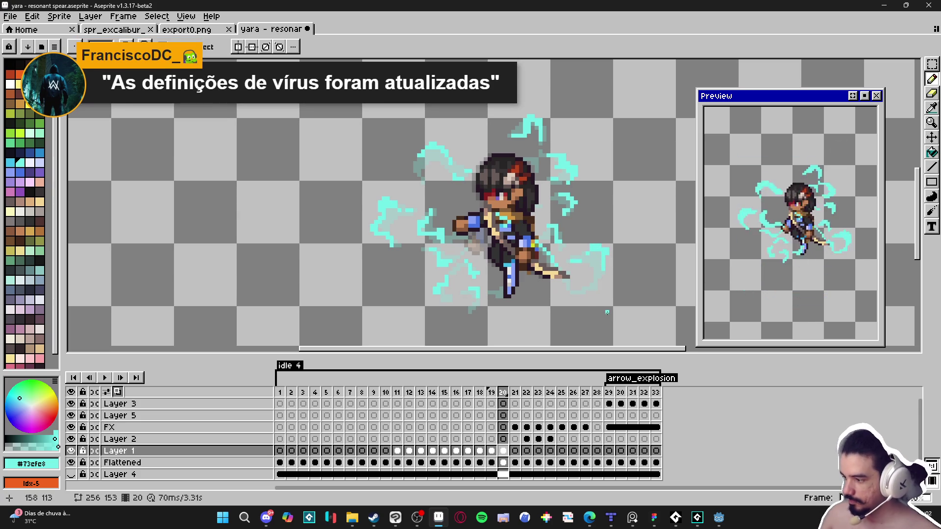
pyautogui.scroll(-2, 604, 312)
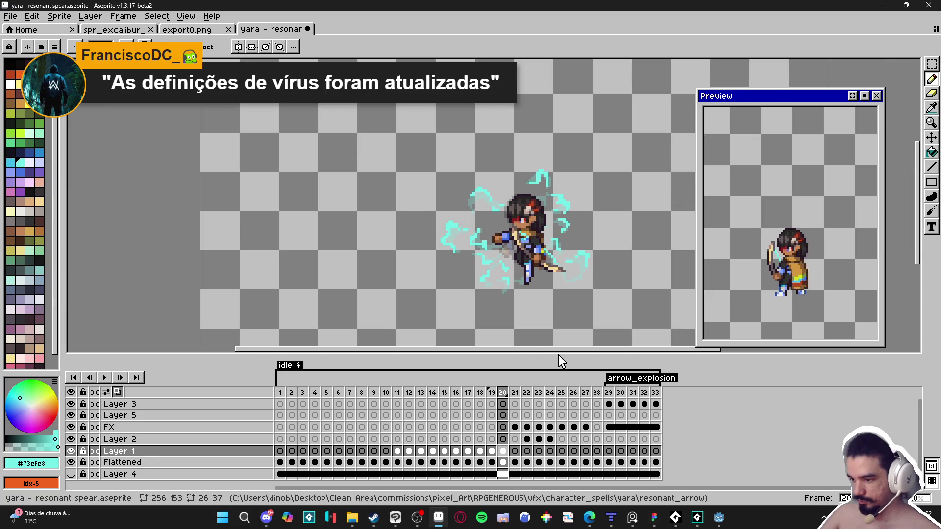
pyautogui.click(516, 395)
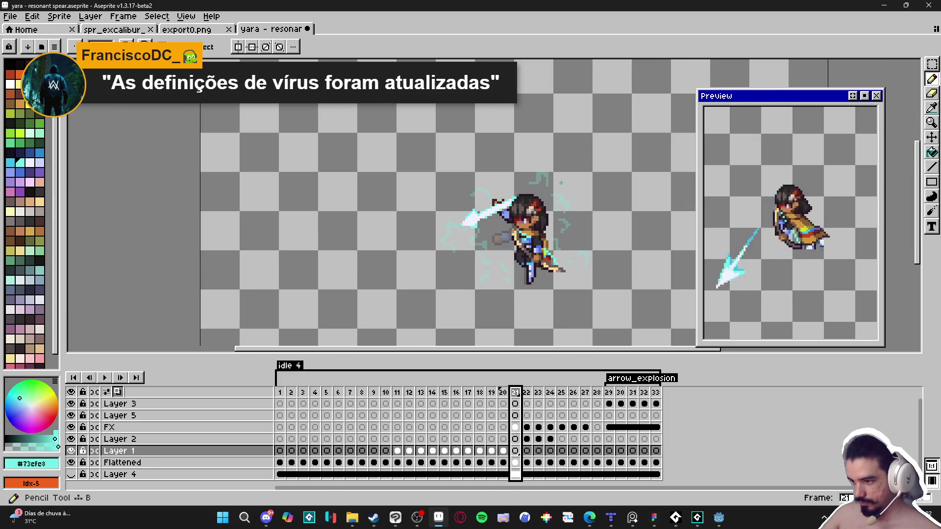
# - Paint a cyan stroke above the head and a block of cyan pixels beside the slash
pyautogui.scroll(5, 553, 175)
pyautogui.moveTo(485, 143)
pyautogui.mouseDown()
pyautogui.moveTo(510, 145)
pyautogui.moveTo(510, 167)
pyautogui.moveTo(522, 165)
pyautogui.mouseUp()
pyautogui.scroll(-2, 522, 165)
pyautogui.scroll(2, 390, 171)
pyautogui.click(389, 167)
pyautogui.moveTo(390, 172)
pyautogui.mouseDown()
pyautogui.moveTo(413, 190)
pyautogui.moveTo(378, 167)
pyautogui.mouseUp()
pyautogui.scroll(-3, 490, 221)
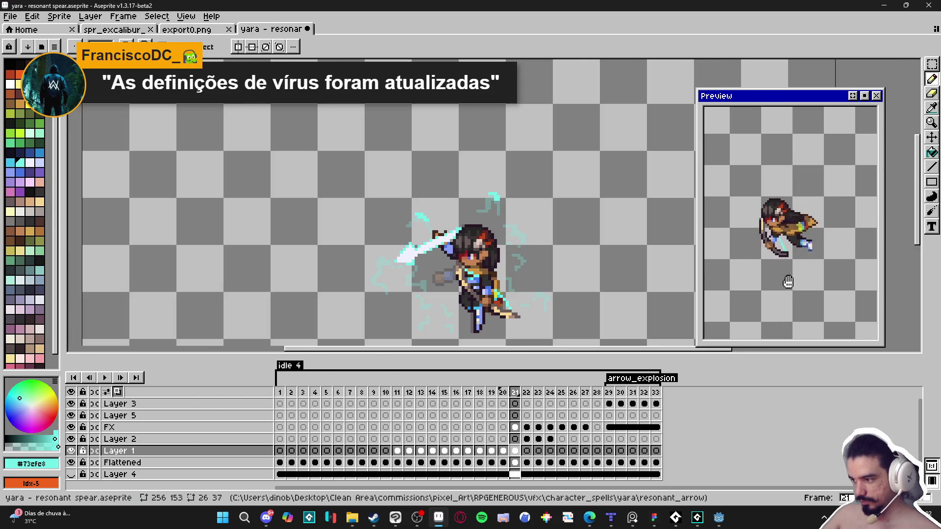
pyautogui.scroll(-2, 486, 214)
pyautogui.scroll(2, 487, 214)
pyautogui.scroll(3, 487, 213)
# - Draw cyan strokes on the upper-right wisp and extend the left wisp leftward and down
pyautogui.moveTo(537, 115); pyautogui.dragTo(570, 149)
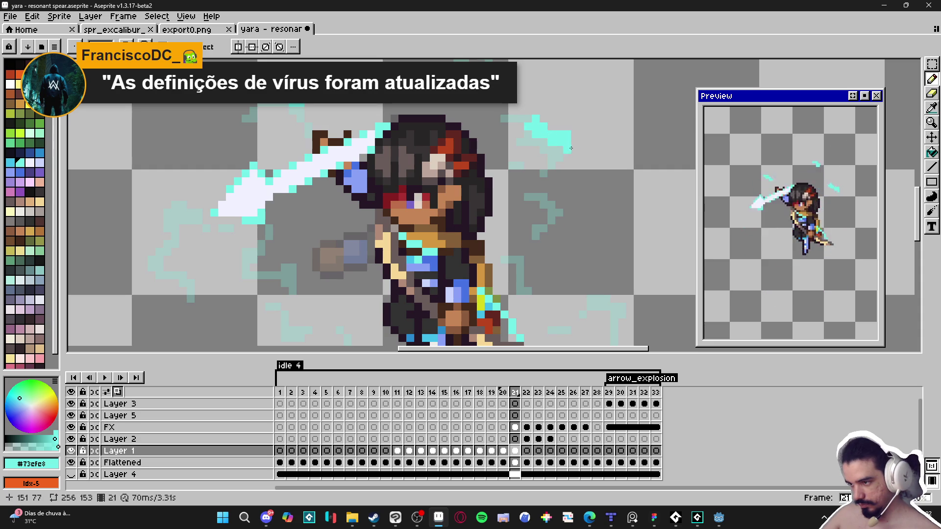
pyautogui.scroll(-1, 571, 150)
pyautogui.scroll(2, 315, 116)
pyautogui.moveTo(263, 225)
pyautogui.mouseDown()
pyautogui.moveTo(251, 225)
pyautogui.moveTo(252, 249)
pyautogui.moveTo(286, 261)
pyautogui.mouseUp()
pyautogui.click(298, 214)
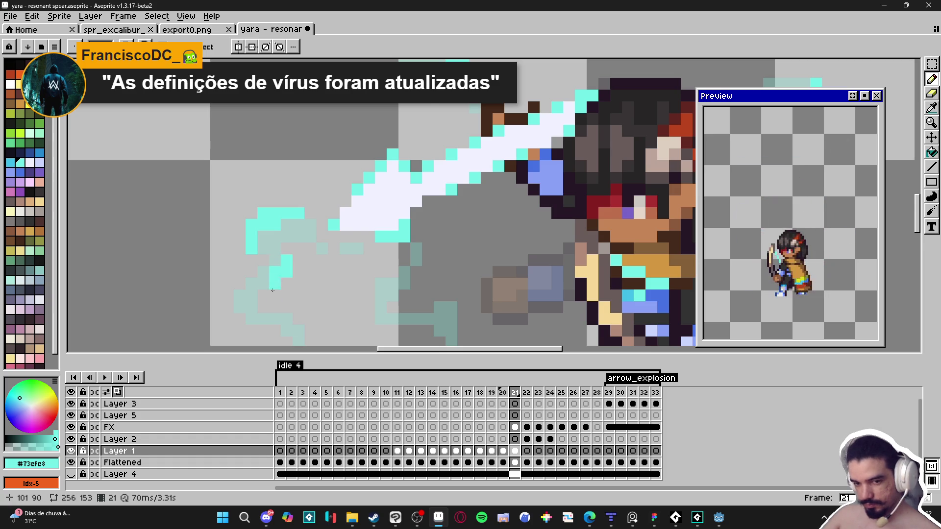
pyautogui.scroll(-2, 300, 227)
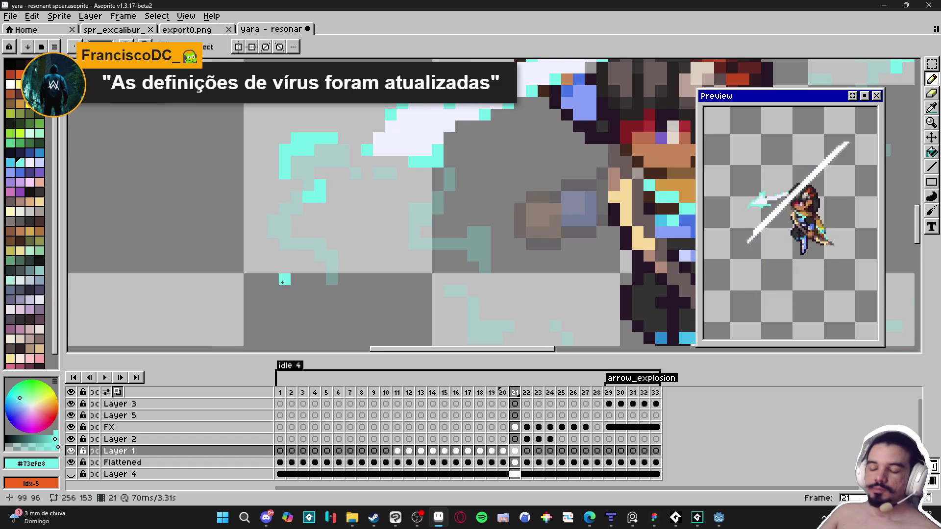
pyautogui.scroll(1, 276, 221)
pyautogui.moveTo(277, 222)
pyautogui.mouseDown()
pyautogui.moveTo(256, 220)
pyautogui.moveTo(271, 251)
pyautogui.moveTo(249, 251)
pyautogui.moveTo(306, 252)
pyautogui.moveTo(336, 266)
pyautogui.mouseUp()
# - Build an L-shaped cyan wisp piece and dot extra cyan pixels near the slash
pyautogui.hscroll(3, 335, 266)
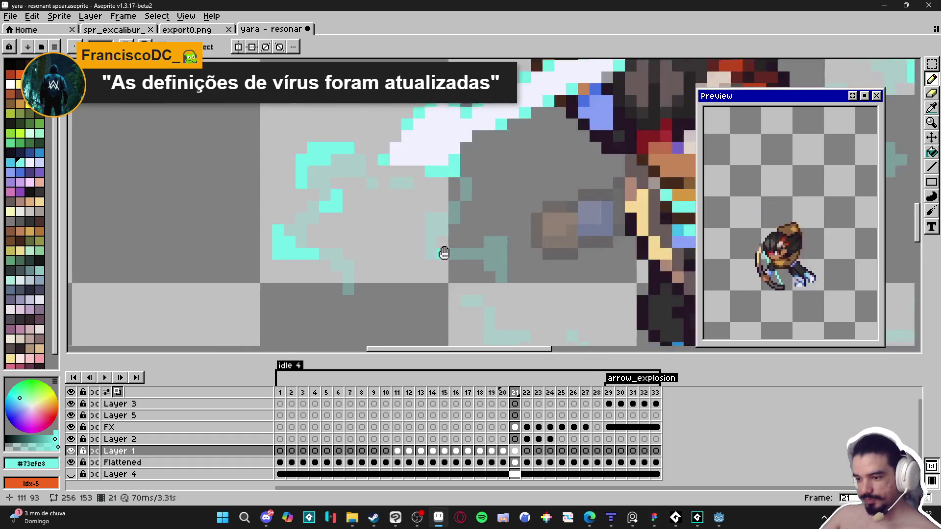
pyautogui.click(455, 233)
pyautogui.click(477, 230)
pyautogui.click(492, 245)
pyautogui.click(492, 261)
pyautogui.click(493, 229)
pyautogui.click(476, 245)
pyautogui.click(382, 198)
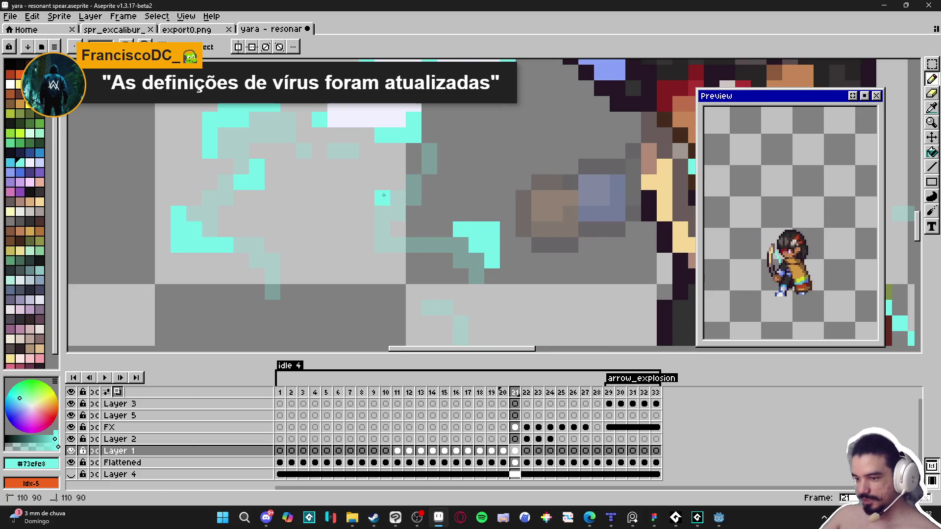
pyautogui.click(382, 182)
pyautogui.click(402, 184)
pyautogui.scroll(-3, 412, 196)
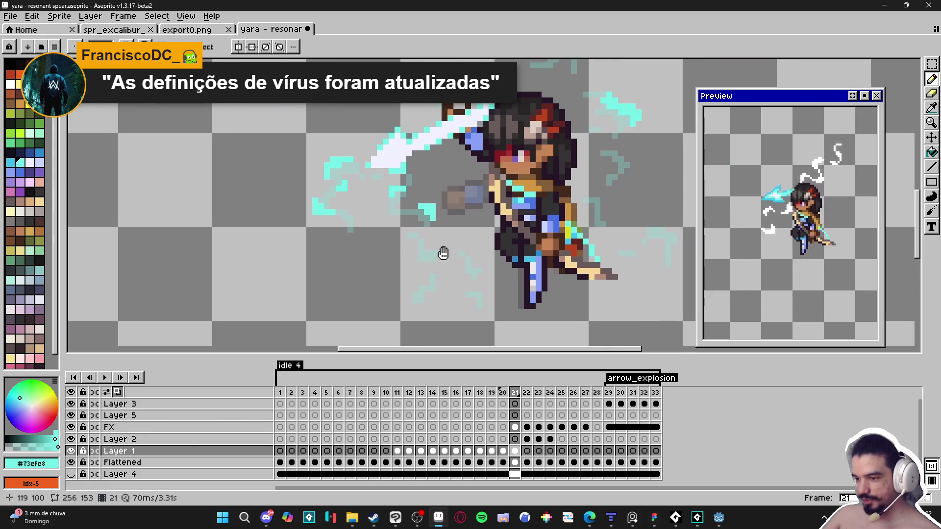
pyautogui.scroll(3, 441, 255)
pyautogui.scroll(-3, 405, 248)
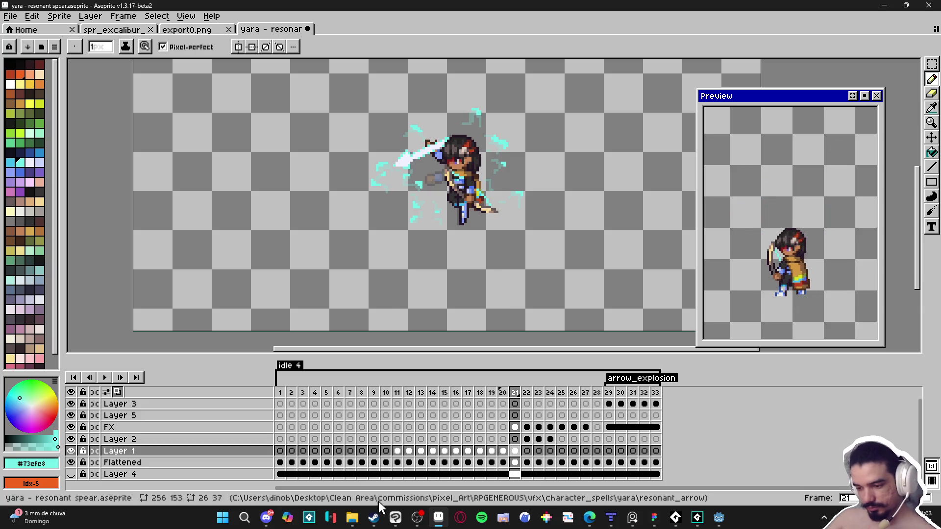
pyautogui.click(268, 518)
# - Make the dark forest background Layer 4 visible again and save yara - resonant spear.aseprite
pyautogui.click(268, 519)
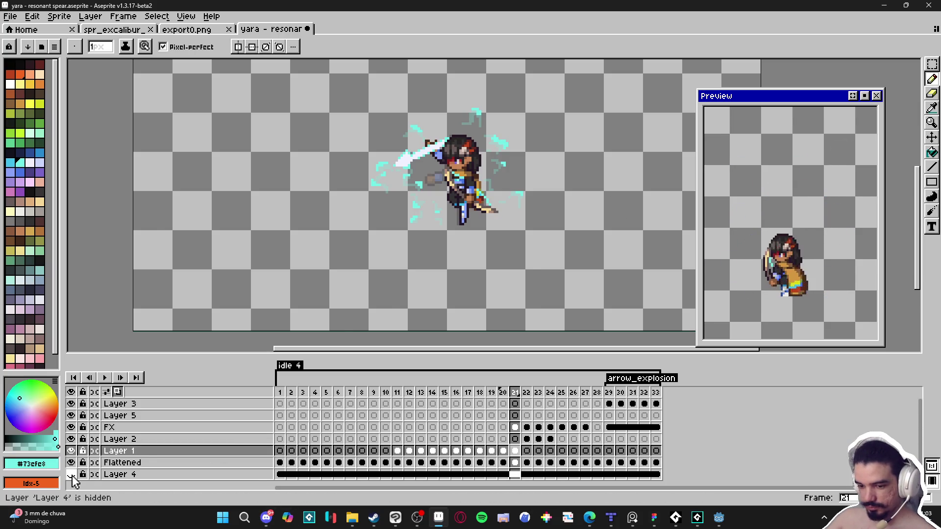
pyautogui.click(71, 474)
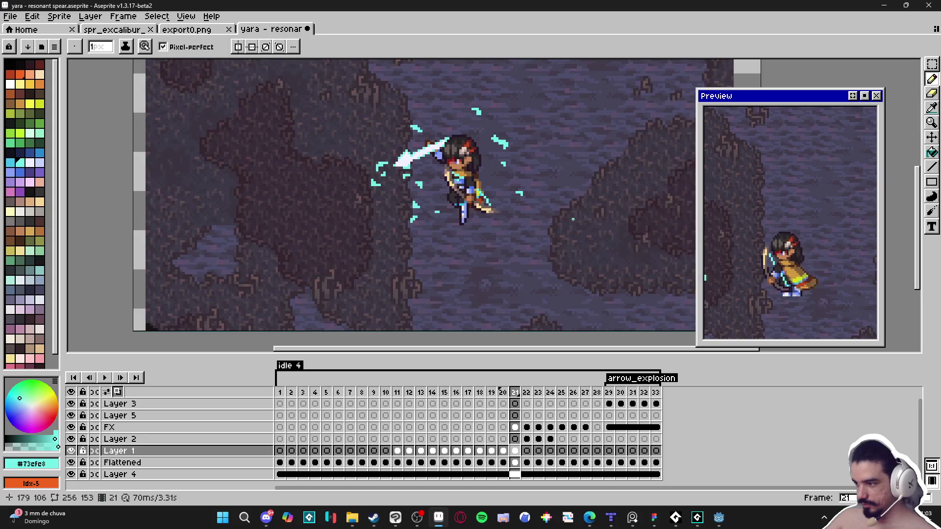
pyautogui.scroll(-2, 571, 217)
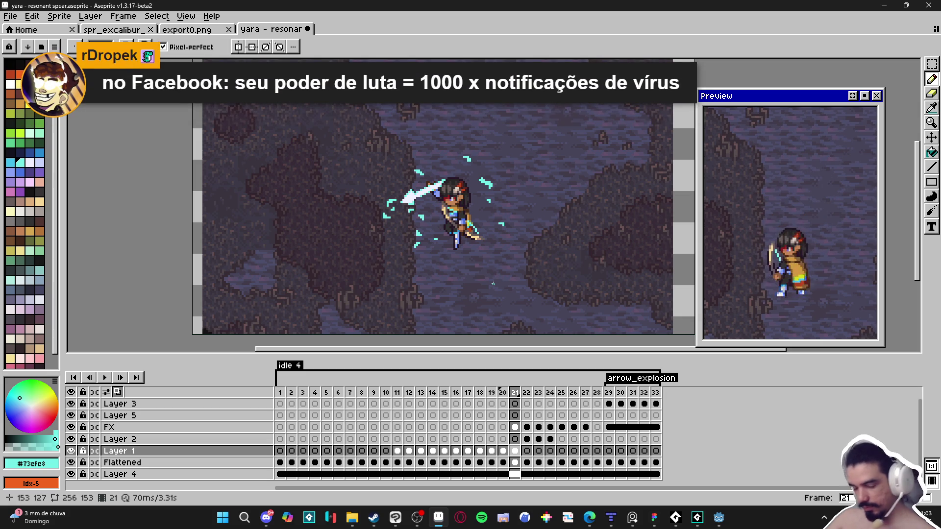
pyautogui.hotkey('ctrl', 's')
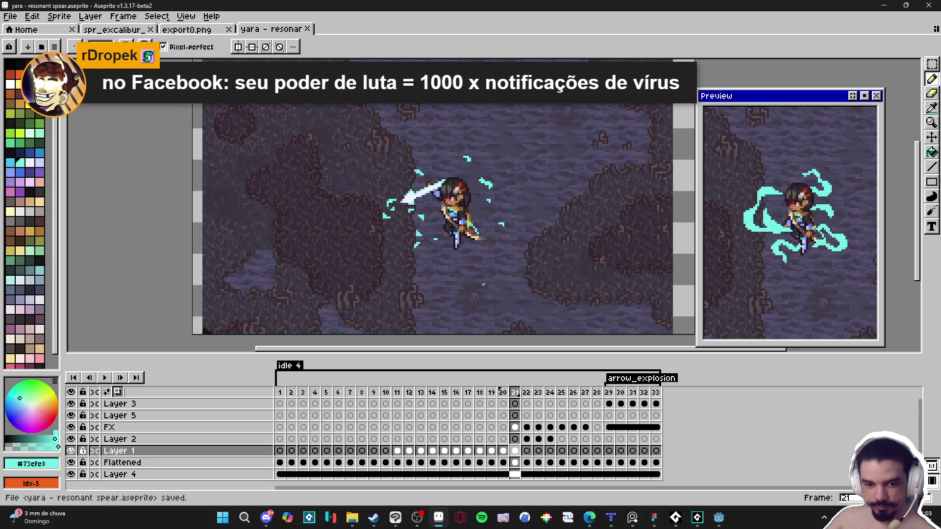
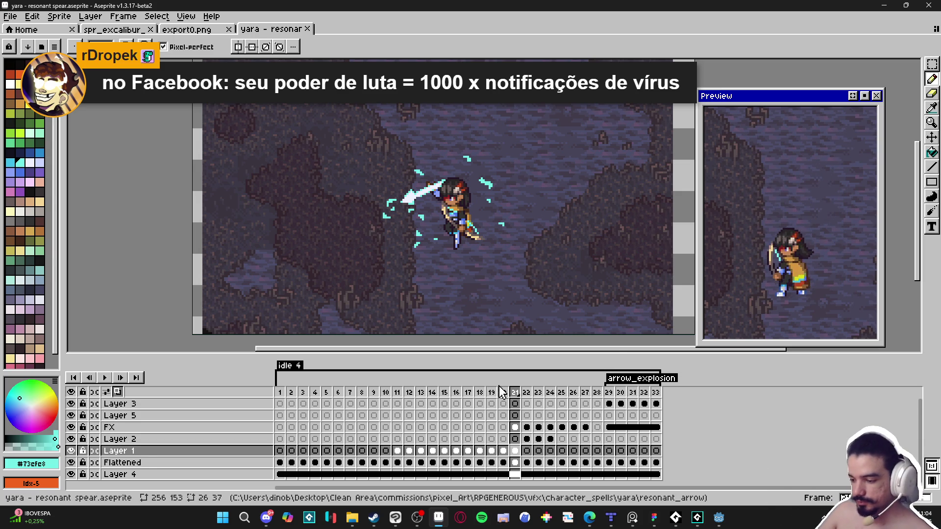
# - Erase the leftover cyan arrow beside the character on the FX layer in frame 22
pyautogui.click(398, 393)
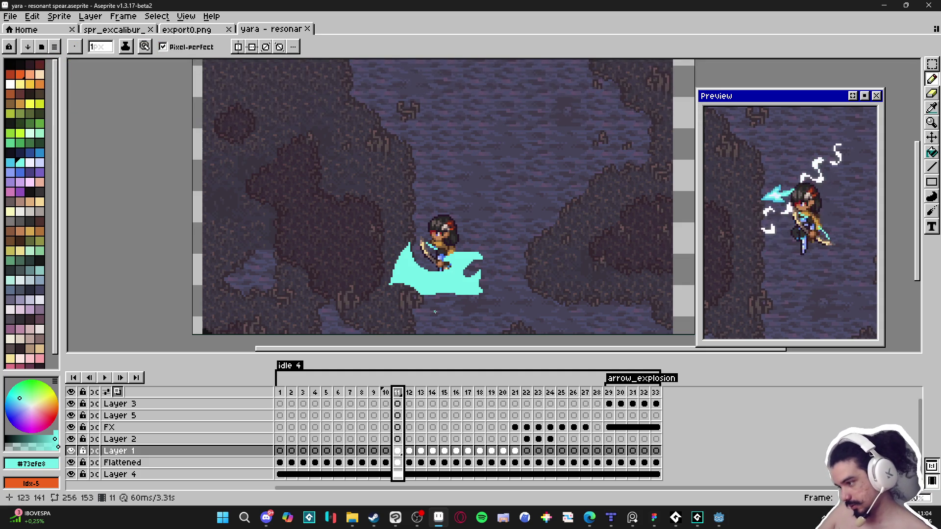
pyautogui.click(500, 404)
pyautogui.press('Right')
pyautogui.press('Right')
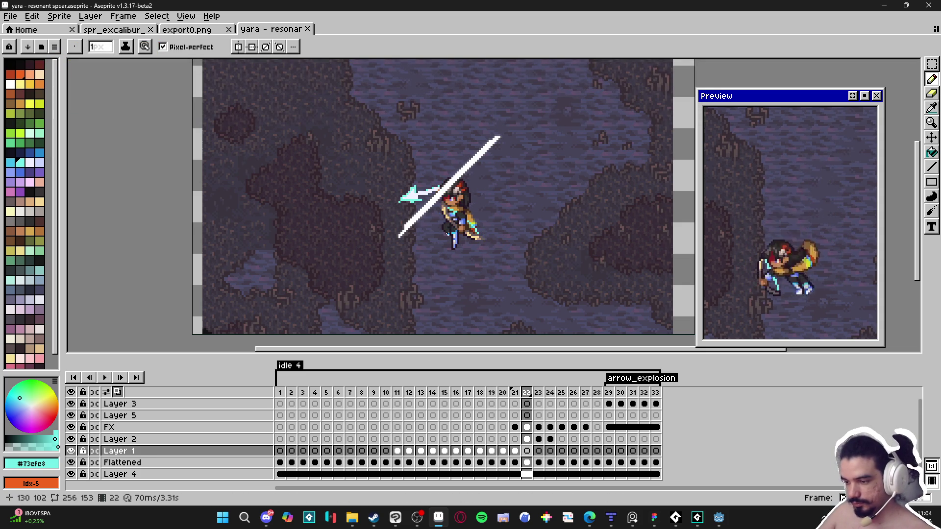
pyautogui.keyDown('ctrl'); pyautogui.click(415, 195); pyautogui.keyUp('ctrl')
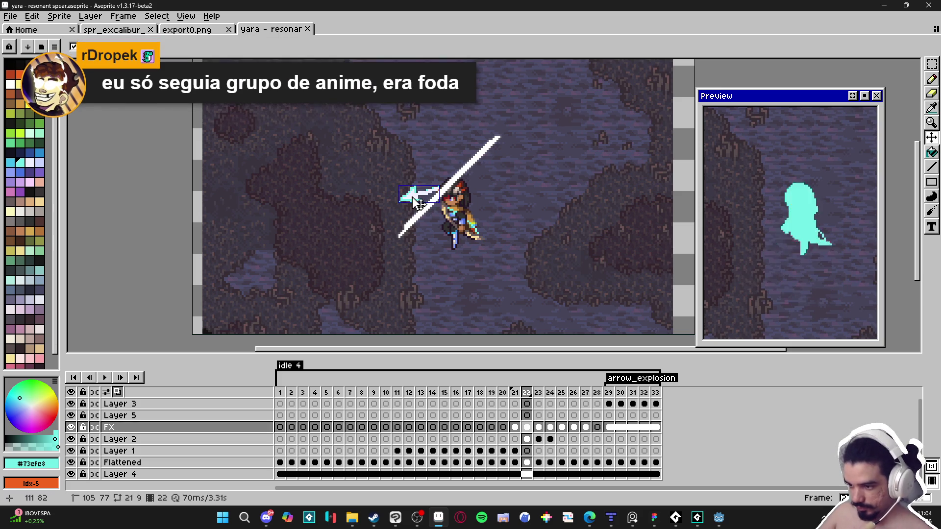
pyautogui.press('e')
pyautogui.moveTo(399, 206); pyautogui.dragTo(427, 178)
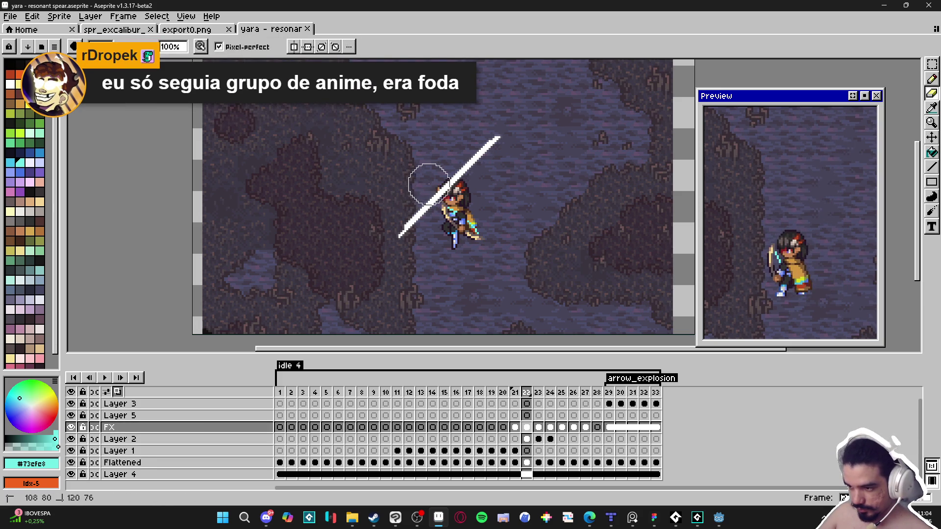
# - Erase the arrow and the stray cyan streak on Layer 2 in frame 23
pyautogui.click(538, 392)
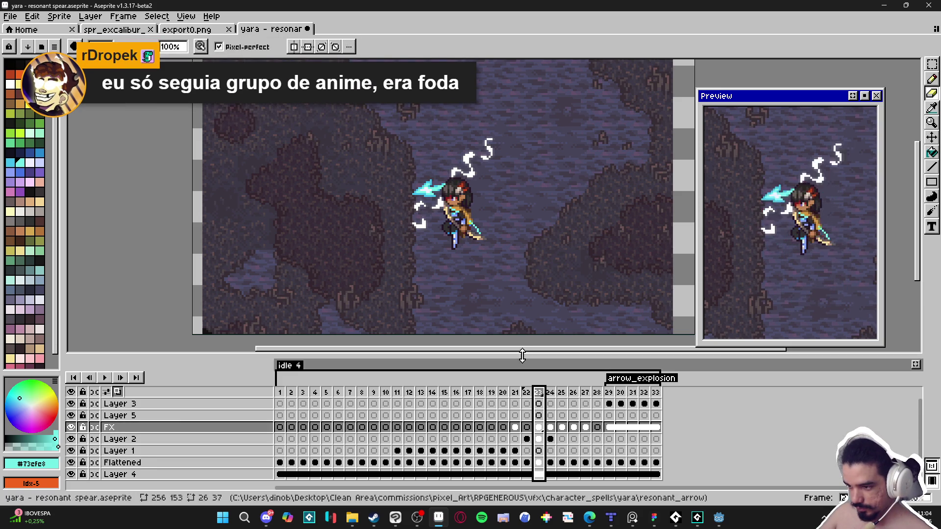
pyautogui.press('v')
pyautogui.press('e')
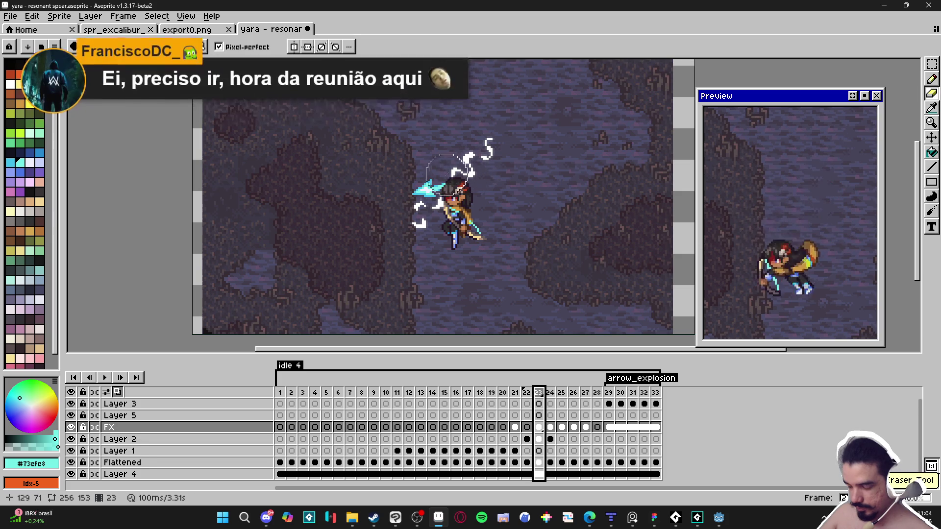
pyautogui.press('v')
pyautogui.press('Down')
pyautogui.press('e')
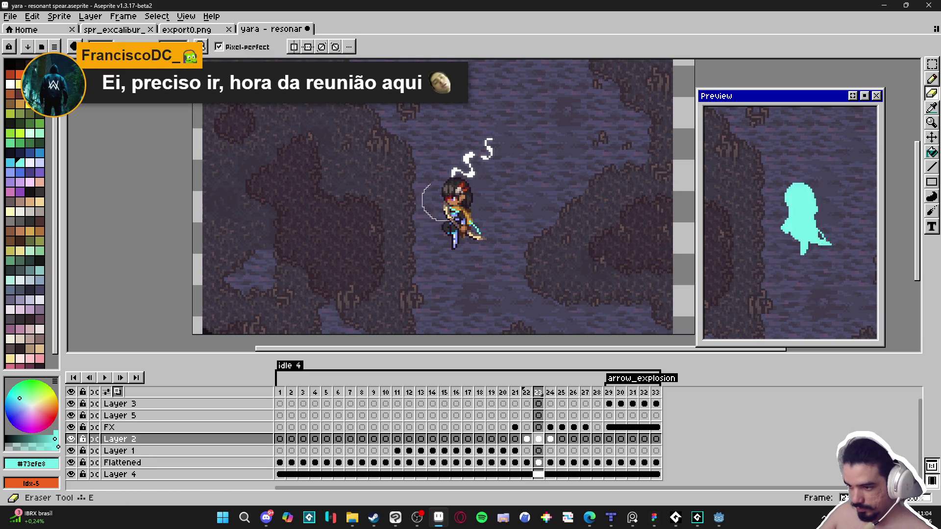
pyautogui.click(549, 439)
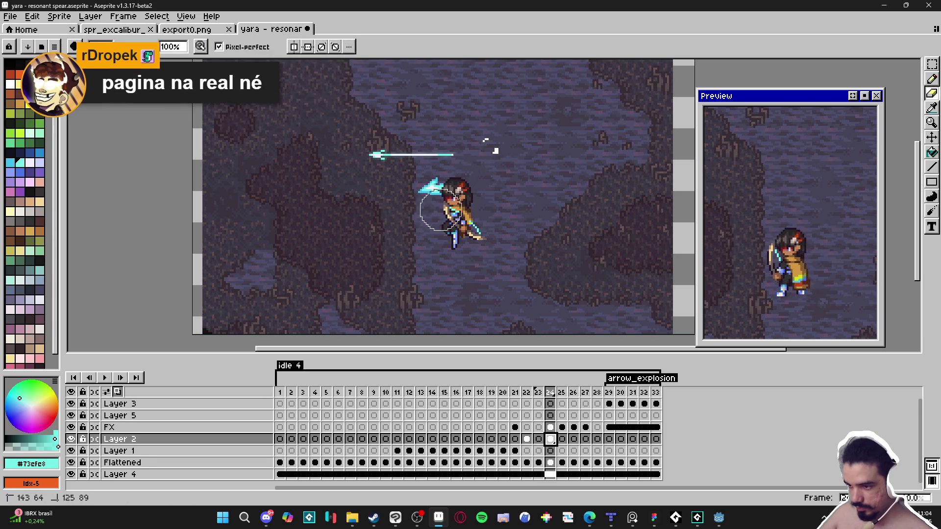
pyautogui.moveTo(368, 152); pyautogui.dragTo(391, 163)
# - Clear the leftover spear from frame 26 on the FX layer
pyautogui.press('v')
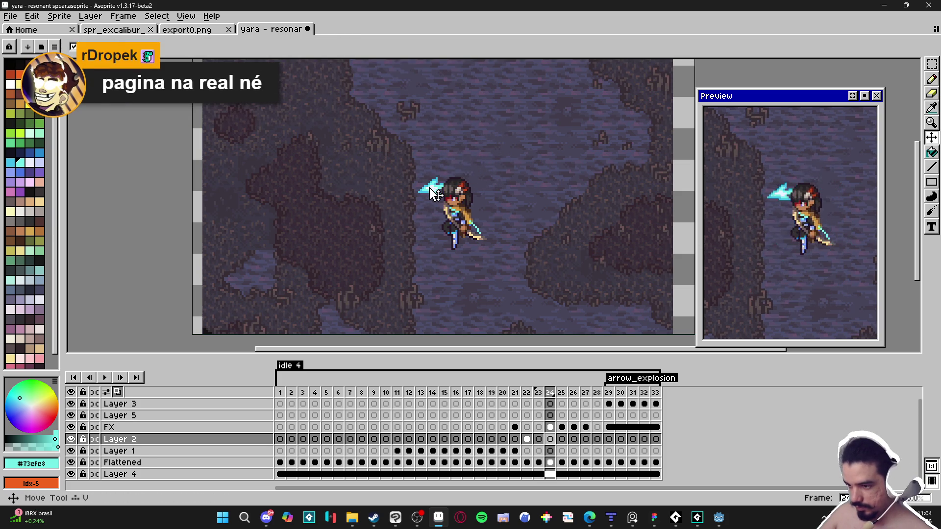
pyautogui.press('Up')
pyautogui.press('e')
pyautogui.click(560, 427)
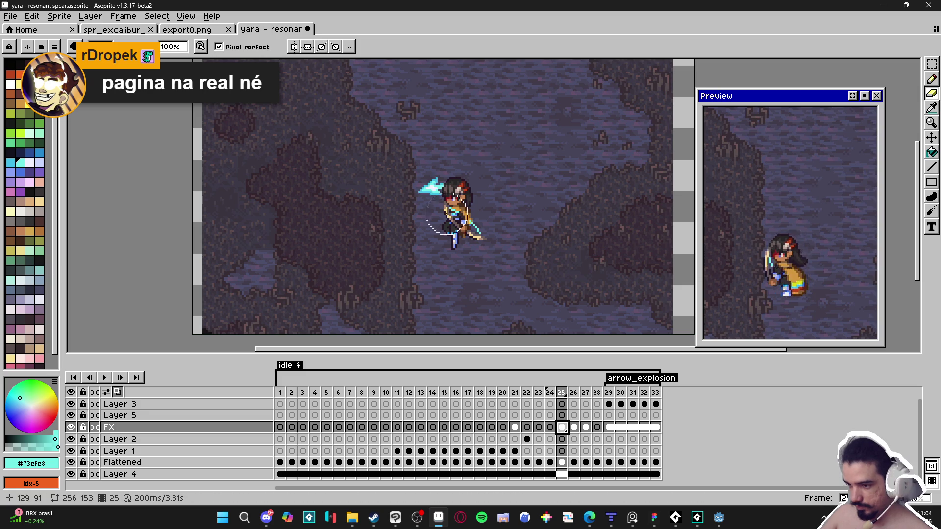
pyautogui.press('Right')
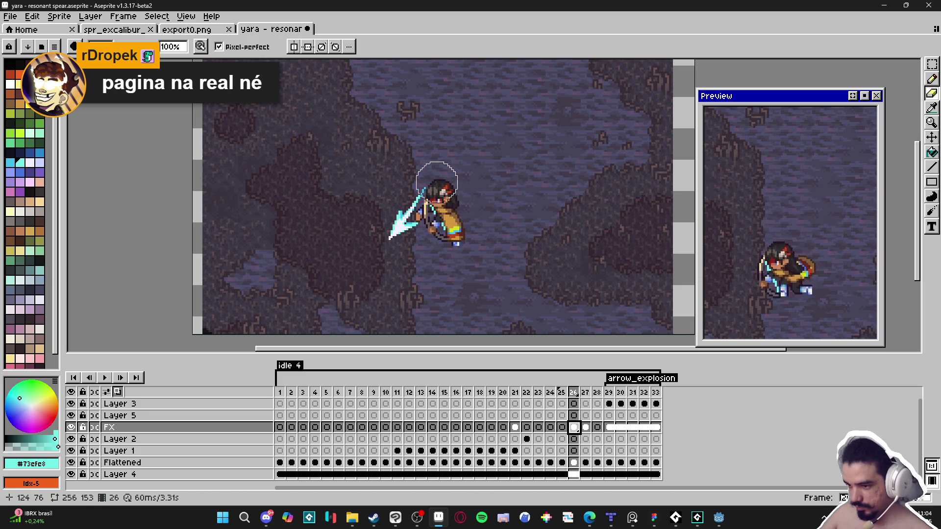
pyautogui.press('Delete')
# - Review frames 27–29 up to the arrow explosion
pyautogui.click(587, 428)
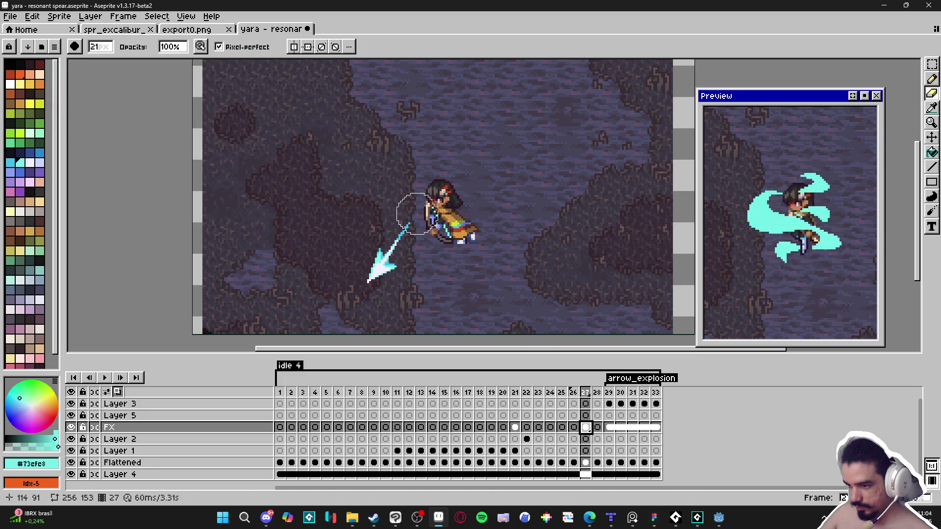
pyautogui.click(597, 427)
pyautogui.click(610, 427)
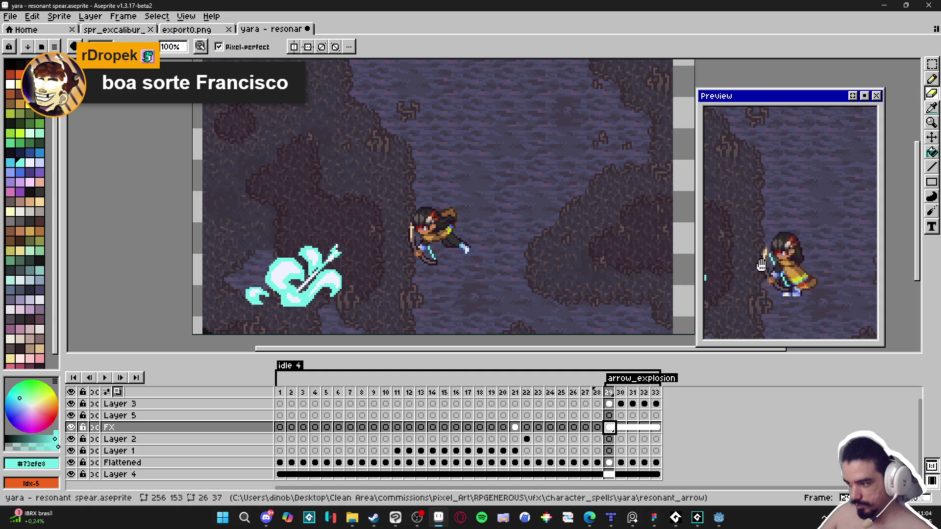
pyautogui.scroll(-3, 742, 289)
pyautogui.scroll(3, 742, 289)
pyautogui.moveTo(742, 289); pyautogui.dragTo(782, 275)
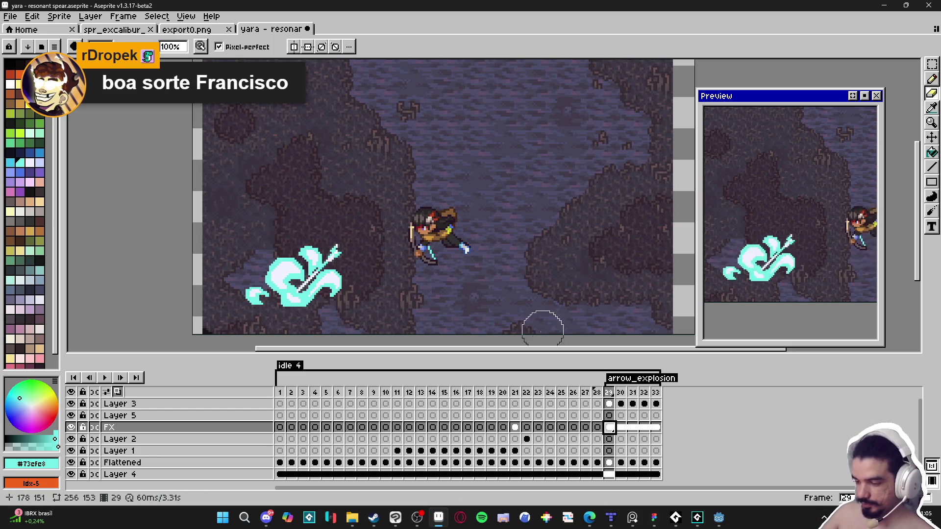
pyautogui.click(339, 393)
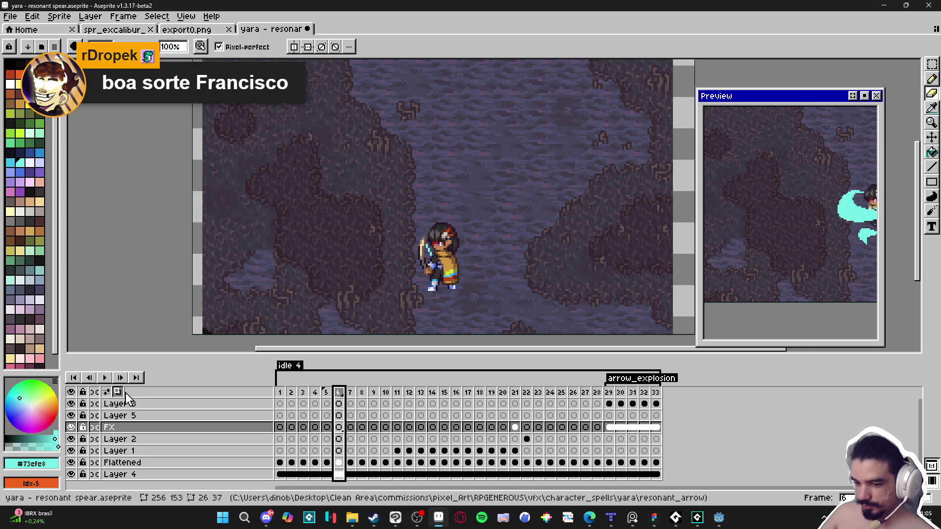
# - Play the spell animation twice, then stop and step back to frame 11
pyautogui.click(106, 377)
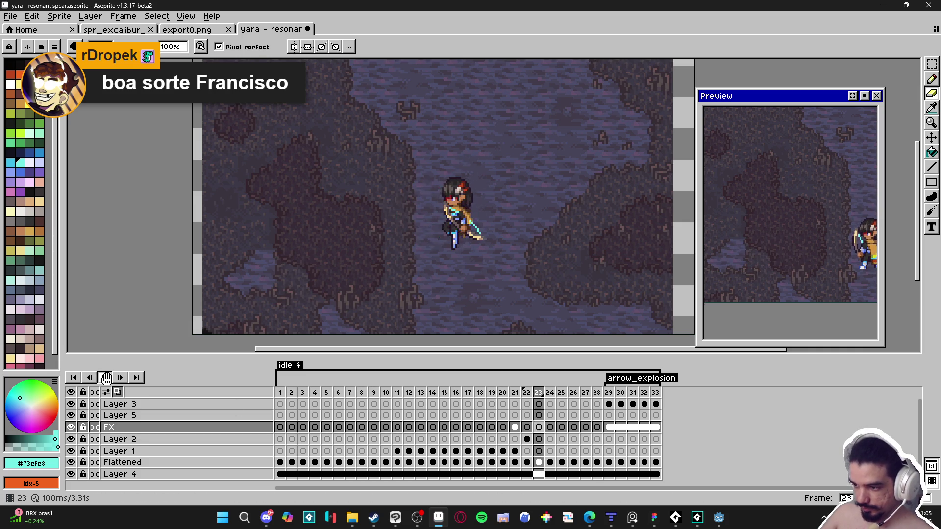
pyautogui.click(315, 392)
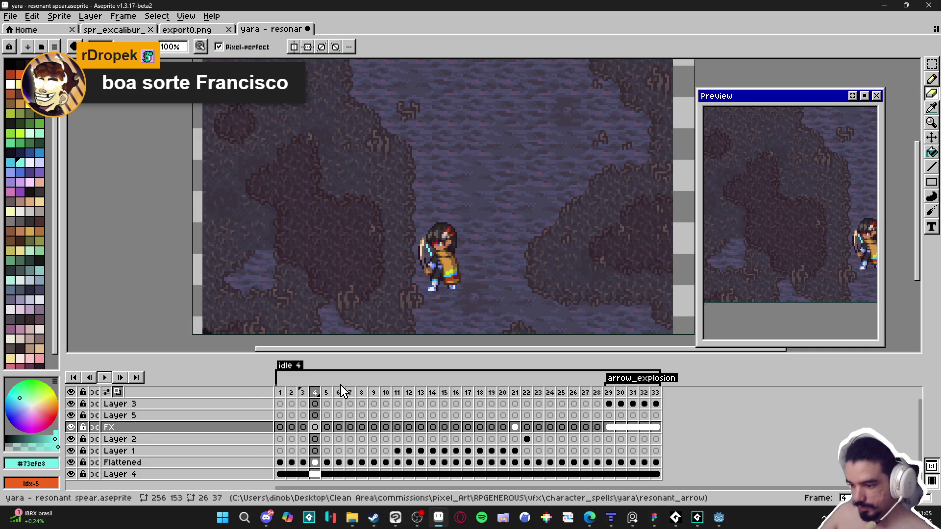
pyautogui.press('Return')
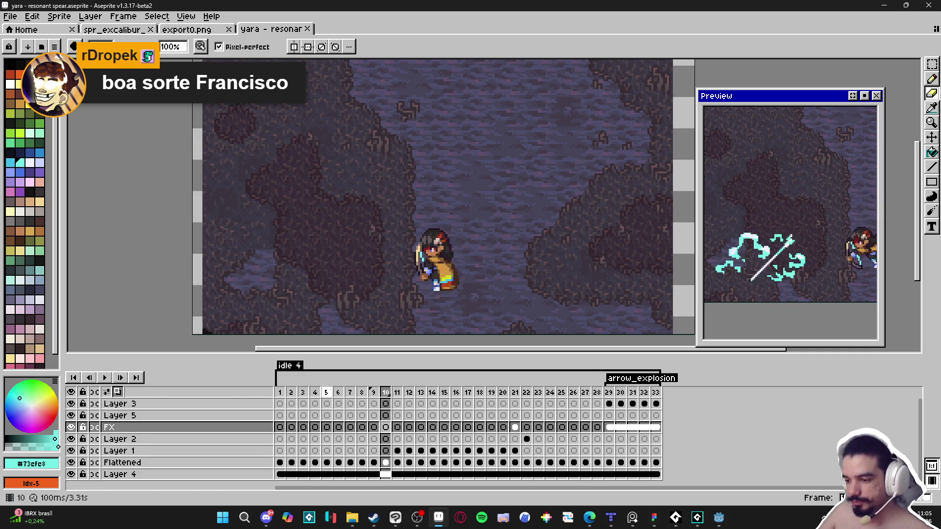
pyautogui.press('Left')
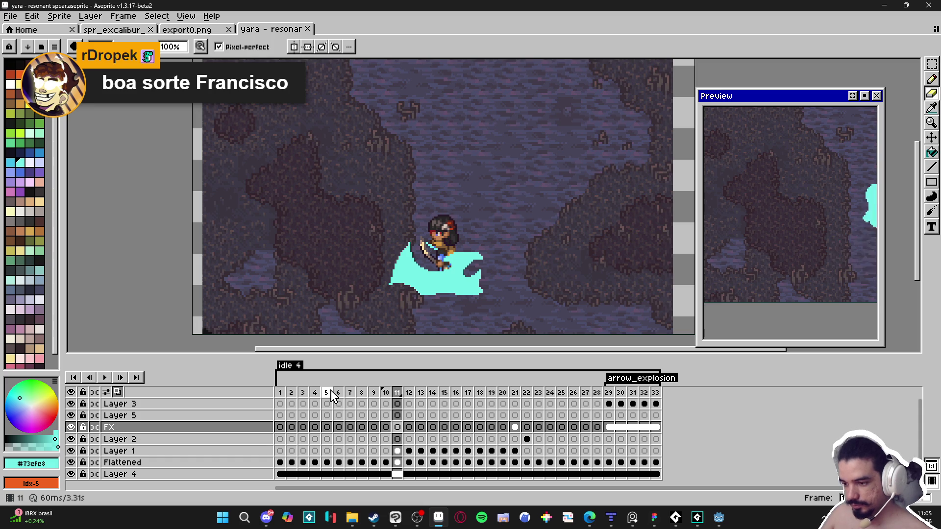
# - Step through frames 12–15, recentre the preview, and return to frame 11
pyautogui.click(414, 397)
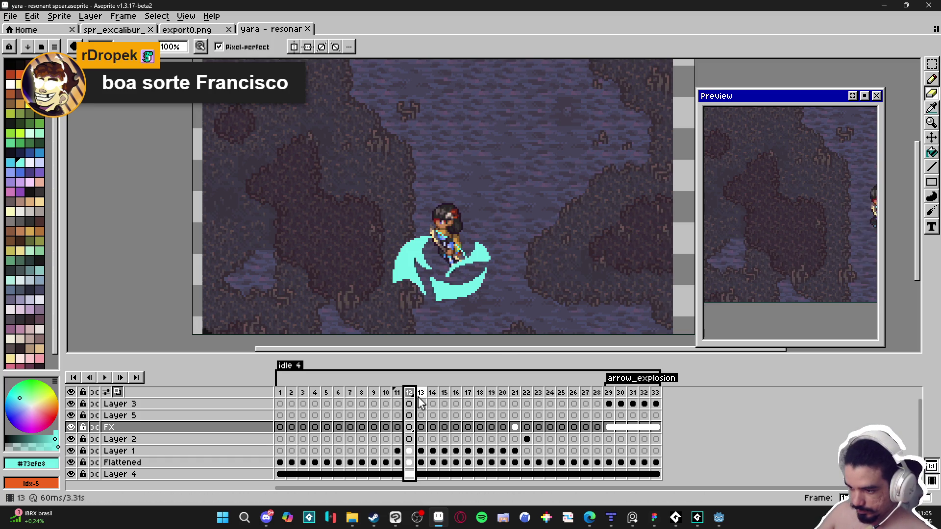
pyautogui.click(422, 396)
pyautogui.click(433, 398)
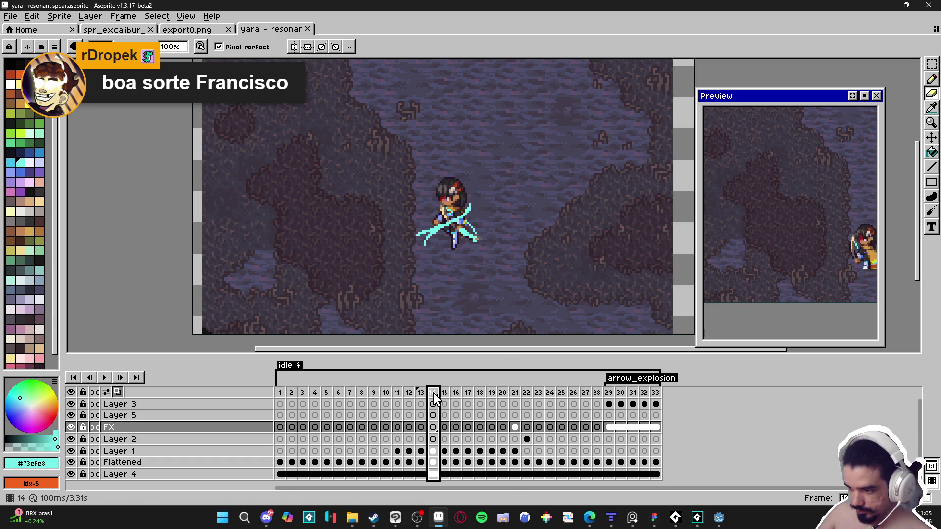
pyautogui.click(445, 393)
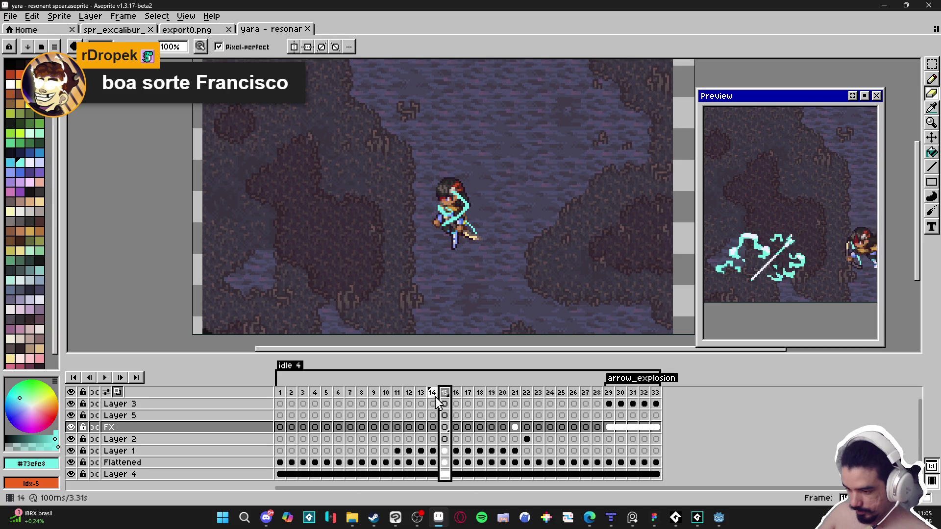
pyautogui.moveTo(783, 287)
pyautogui.mouseDown()
pyautogui.moveTo(805, 292)
pyautogui.moveTo(771, 309)
pyautogui.mouseUp()
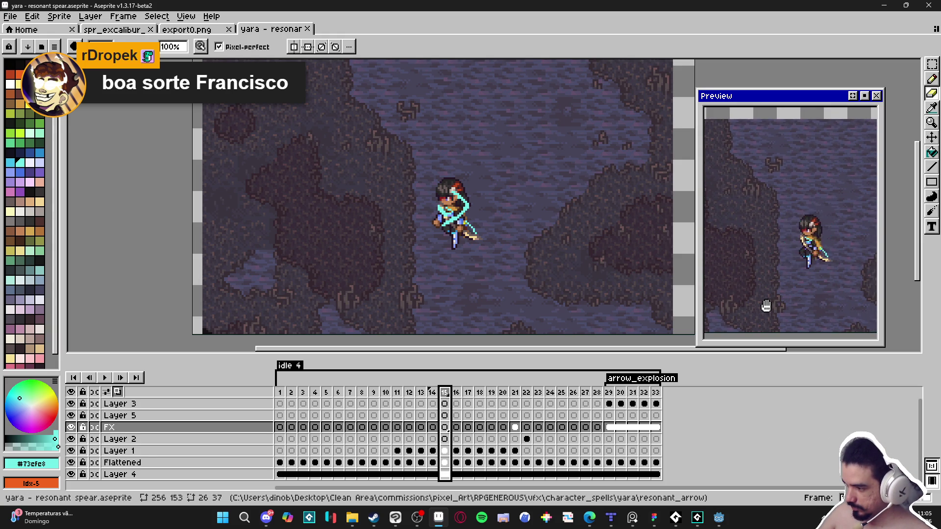
pyautogui.click(420, 392)
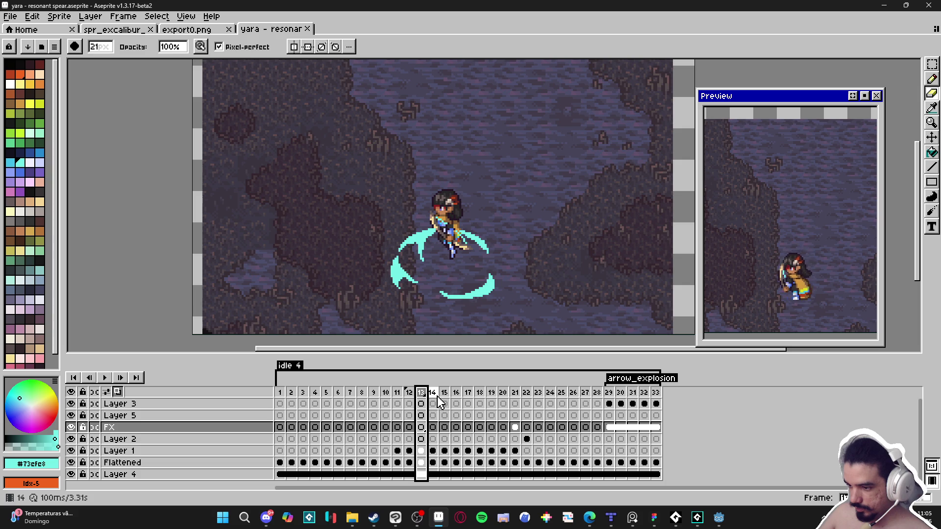
pyautogui.click(433, 392)
pyautogui.click(420, 395)
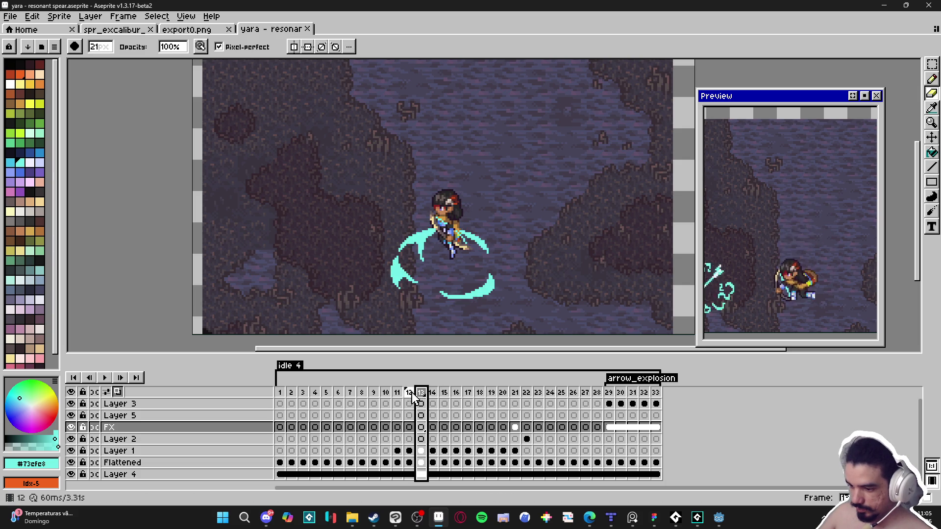
pyautogui.click(408, 398)
pyautogui.press('Left')
# - Fill the cyan swoosh on Layer 1, frame 11, with pale white #F1F2FF
pyautogui.click(386, 393)
pyautogui.click(397, 393)
pyautogui.press('b')
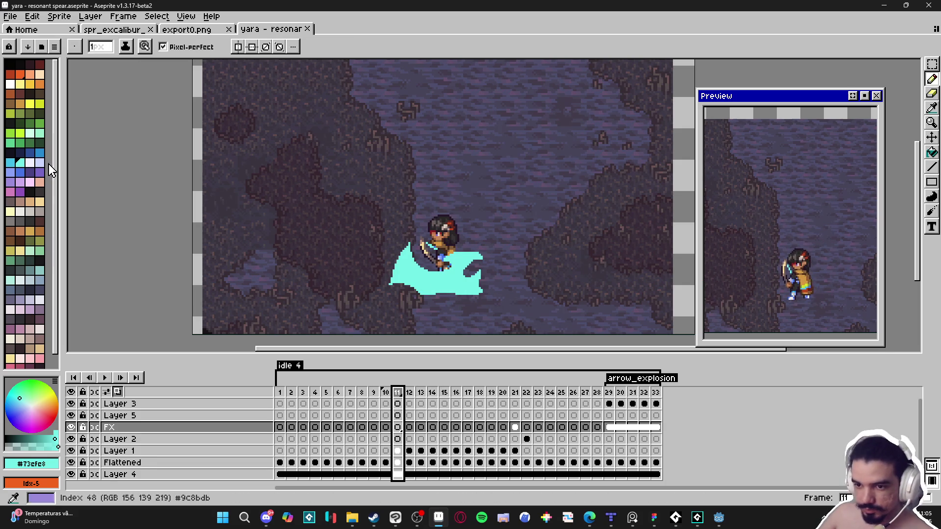
pyautogui.click(30, 162)
pyautogui.press('g')
pyautogui.click(423, 279)
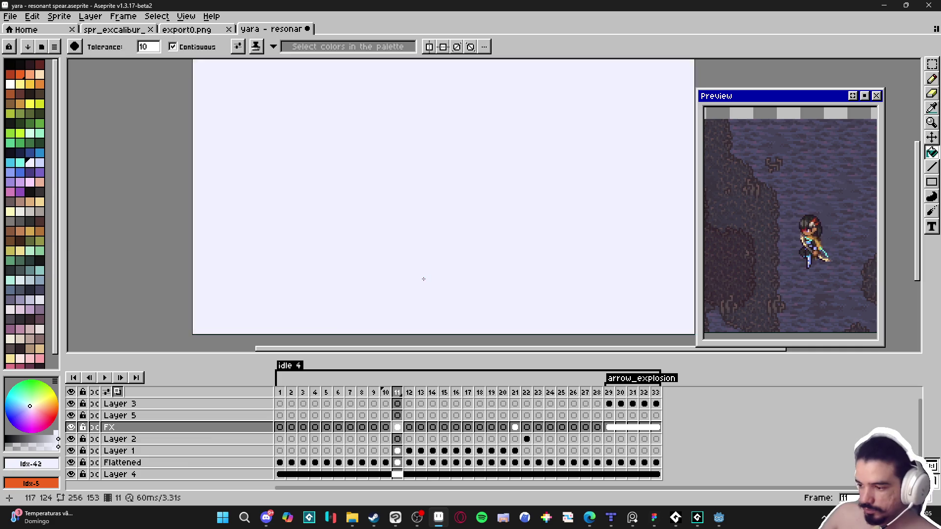
pyautogui.hotkey('ctrl', 'z')
pyautogui.press('Down')
pyautogui.press('Down')
pyautogui.click(422, 271)
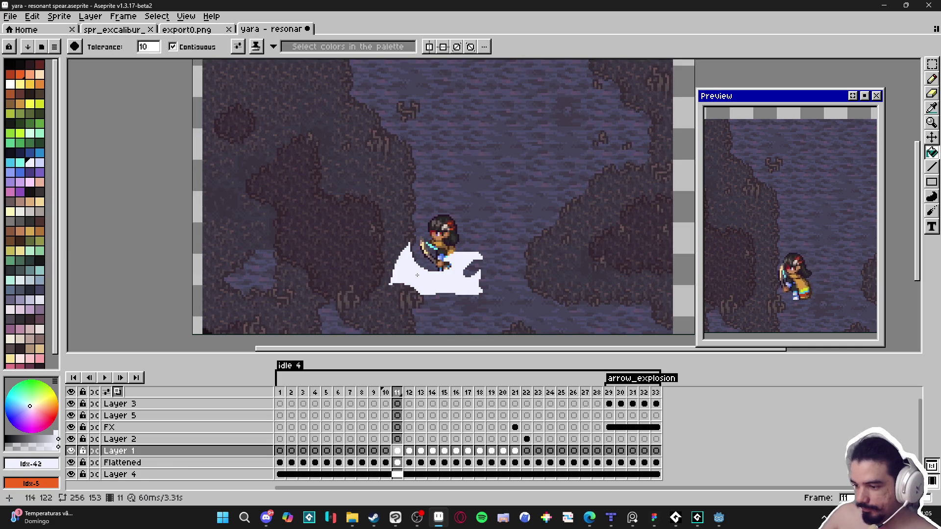
# - Extend the white slash upward with 1px pencil strokes around the character
pyautogui.press('b')
pyautogui.scroll(5, 465, 232)
pyautogui.moveTo(465, 232); pyautogui.dragTo(527, 229)
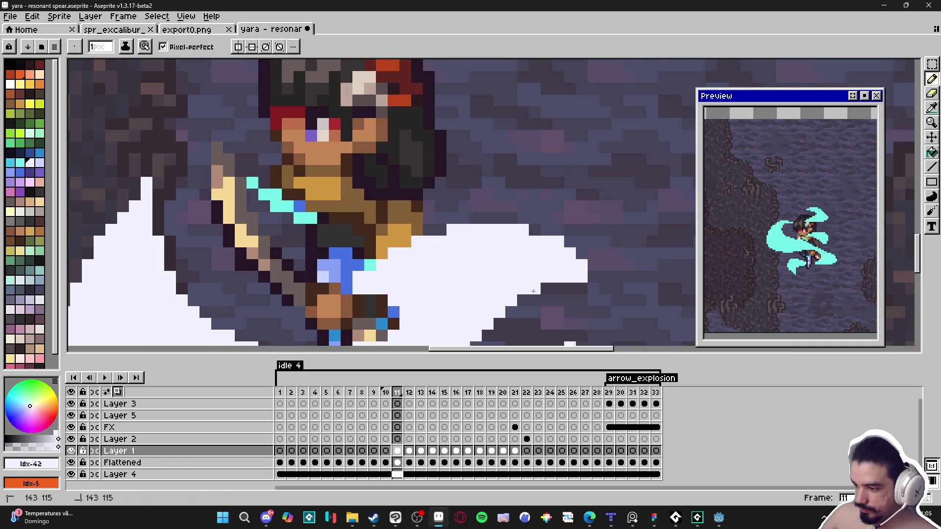
pyautogui.scroll(-5, 534, 292)
pyautogui.moveTo(527, 318); pyautogui.dragTo(538, 305)
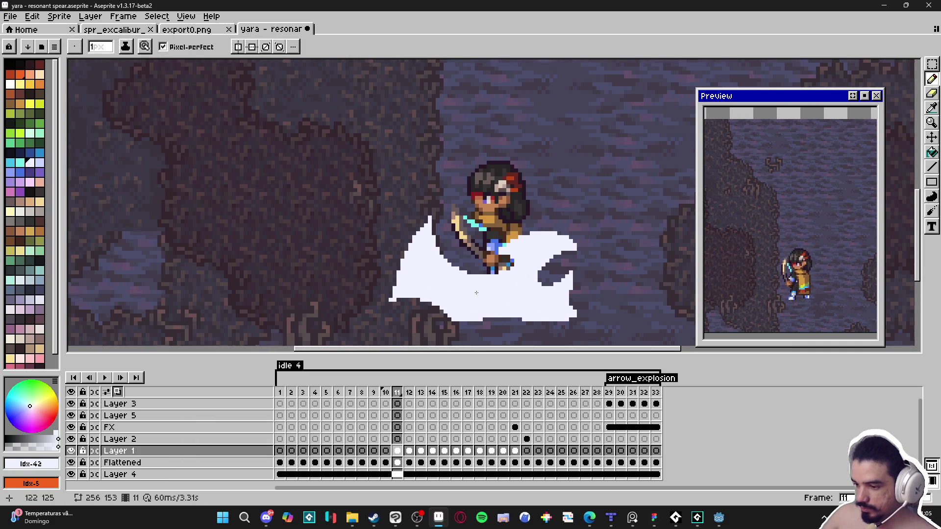
pyautogui.scroll(-2, 478, 292)
pyautogui.press('v')
pyautogui.press('b')
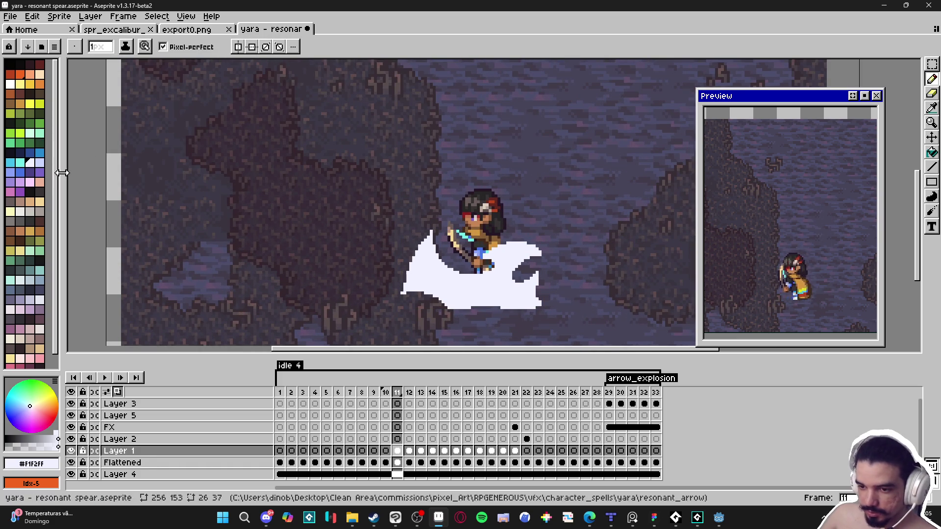
pyautogui.click(19, 162)
# - Dot cyan pixels up the white slash's left edge and beside the character's hand
pyautogui.scroll(2, 377, 297)
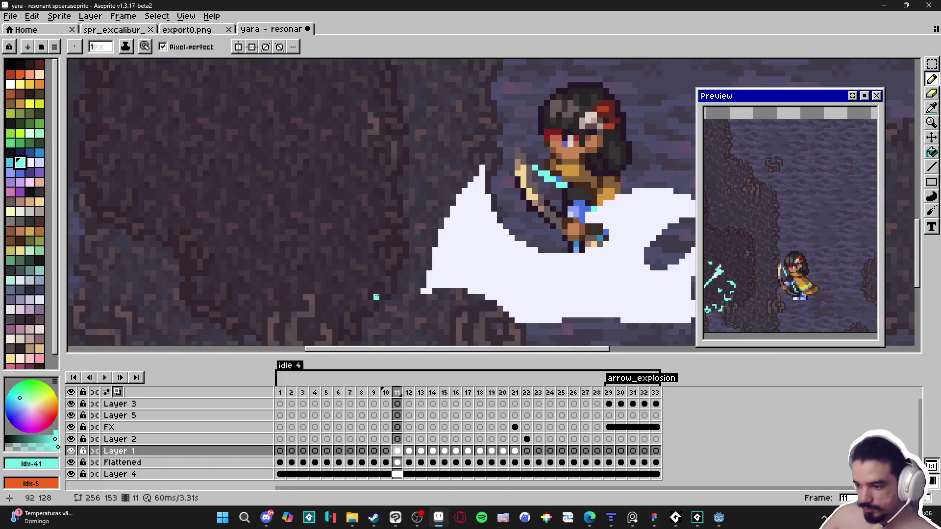
pyautogui.click(430, 267)
pyautogui.click(436, 244)
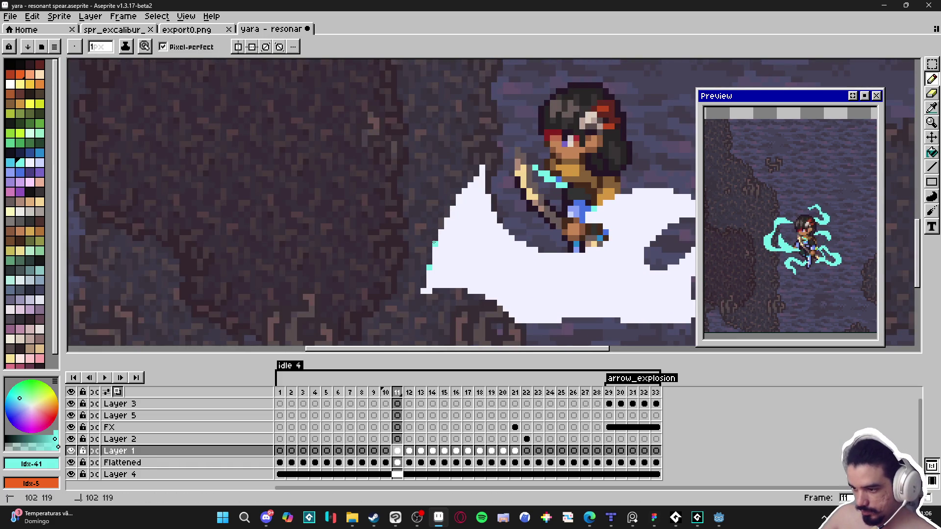
pyautogui.click(441, 226)
pyautogui.click(447, 214)
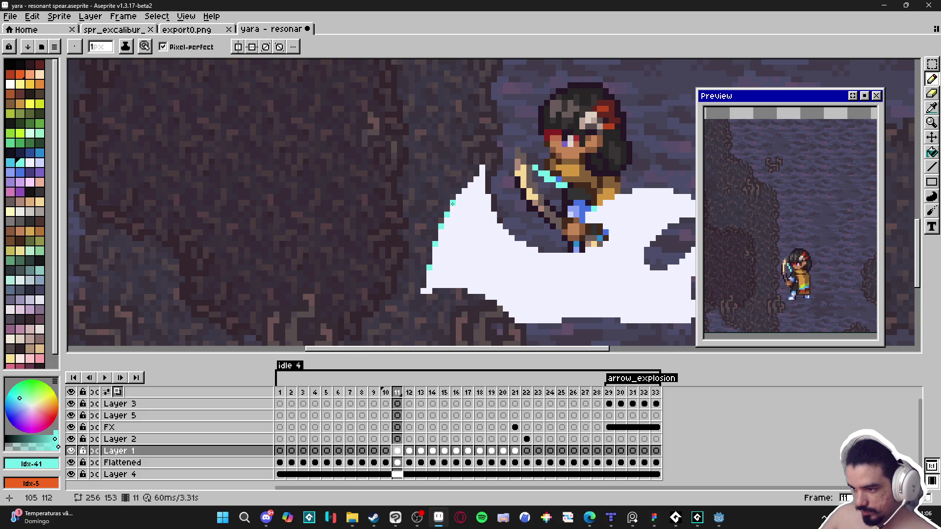
pyautogui.click(489, 191)
pyautogui.click(499, 220)
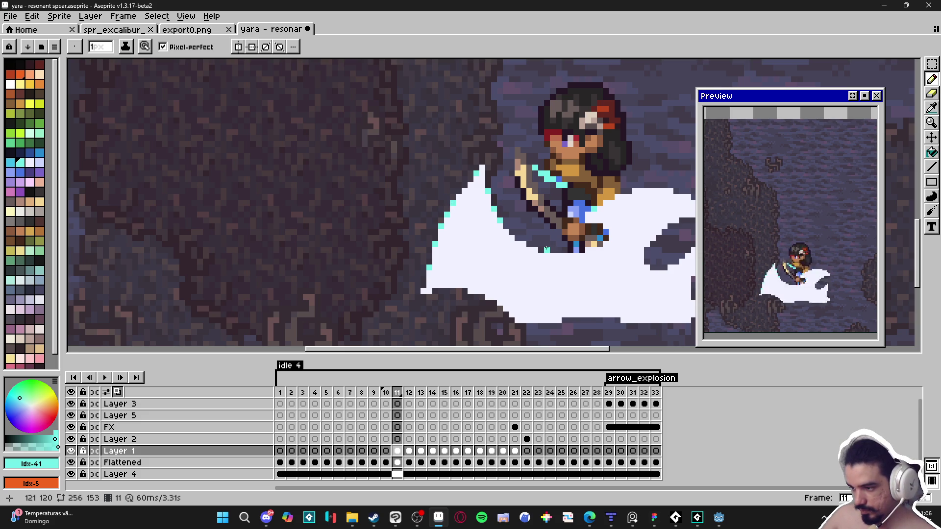
pyautogui.click(543, 249)
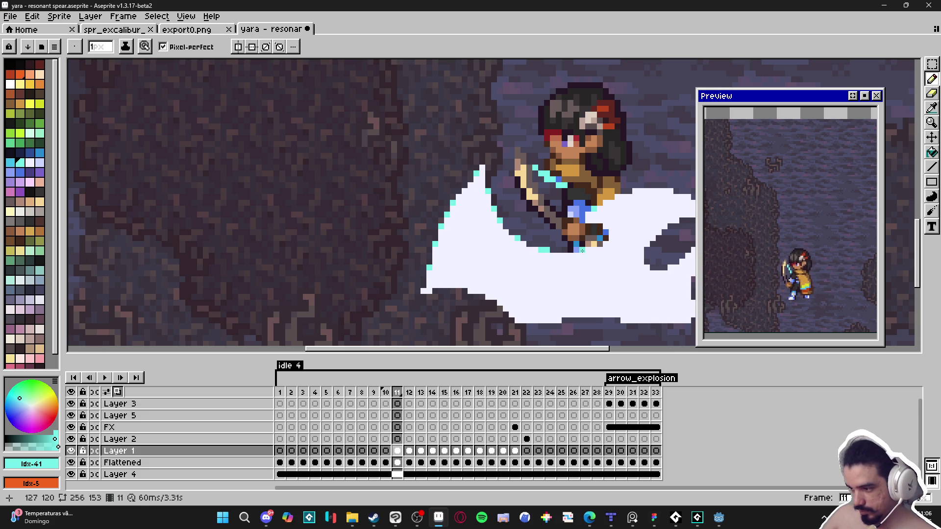
pyautogui.click(605, 235)
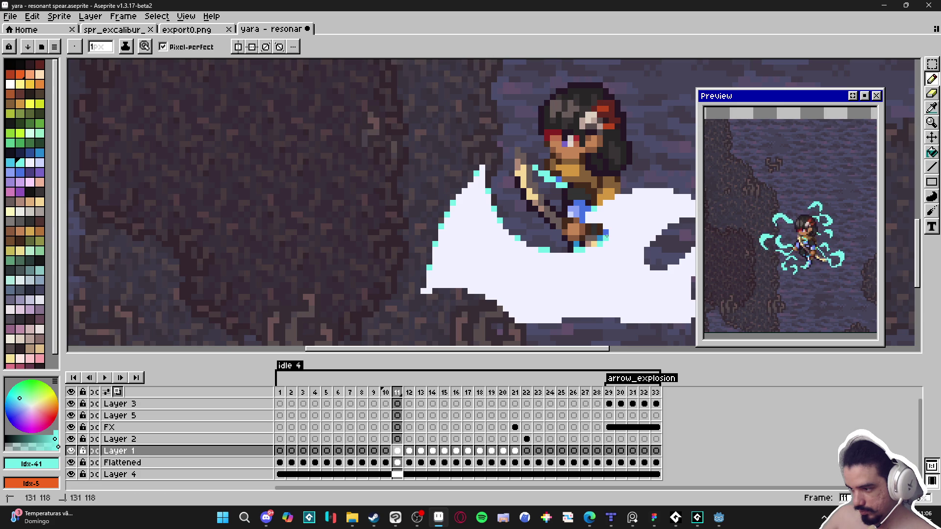
pyautogui.click(598, 225)
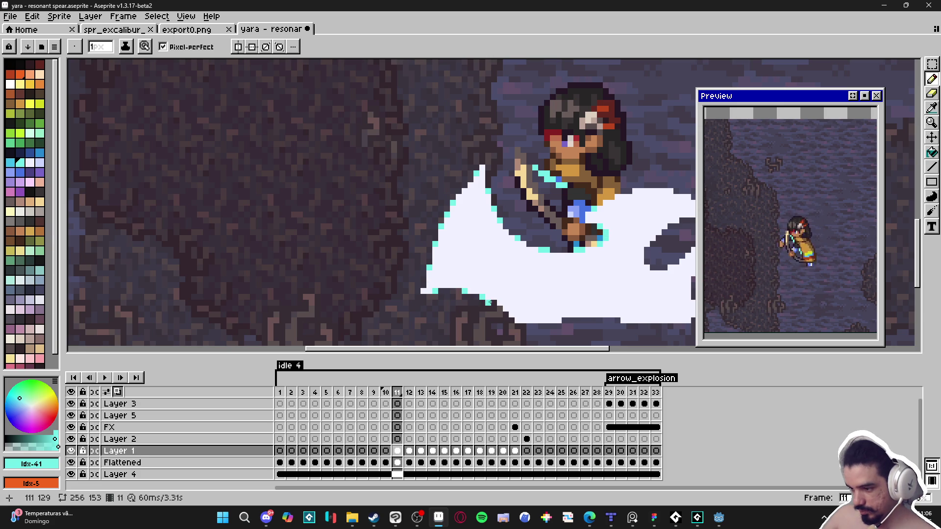
# - Add cyan pixels along the slash's bottom and right edges, then save the sprite
pyautogui.hscroll(3, 490, 309)
pyautogui.click(510, 319)
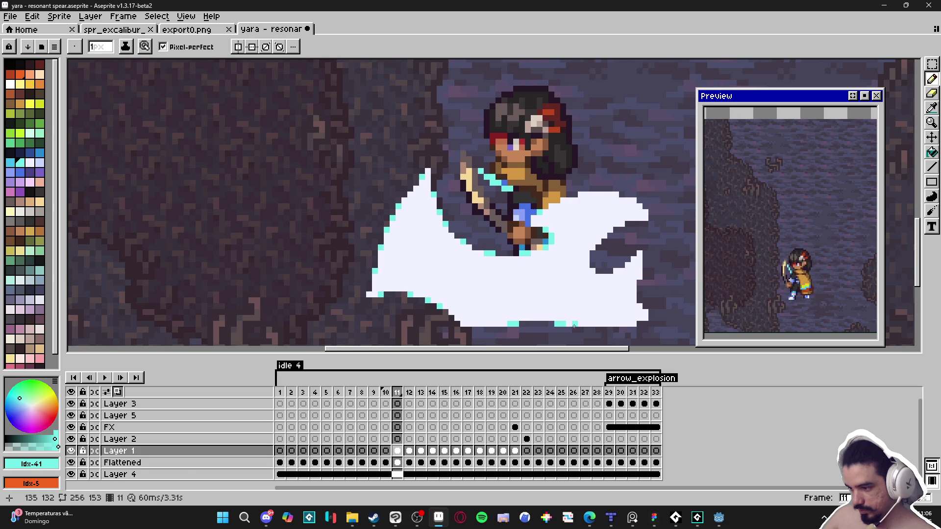
pyautogui.hscroll(2, 540, 328)
pyautogui.click(518, 330)
pyautogui.click(596, 330)
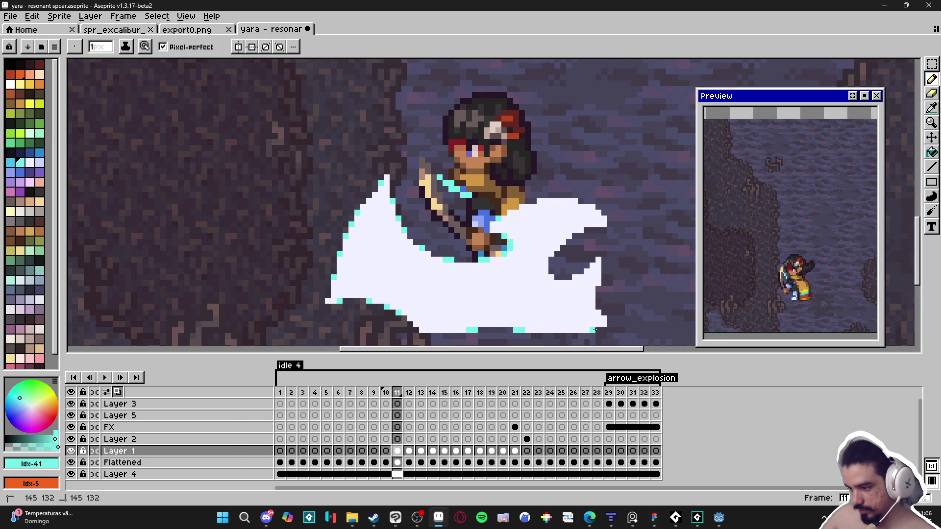
pyautogui.click(592, 300)
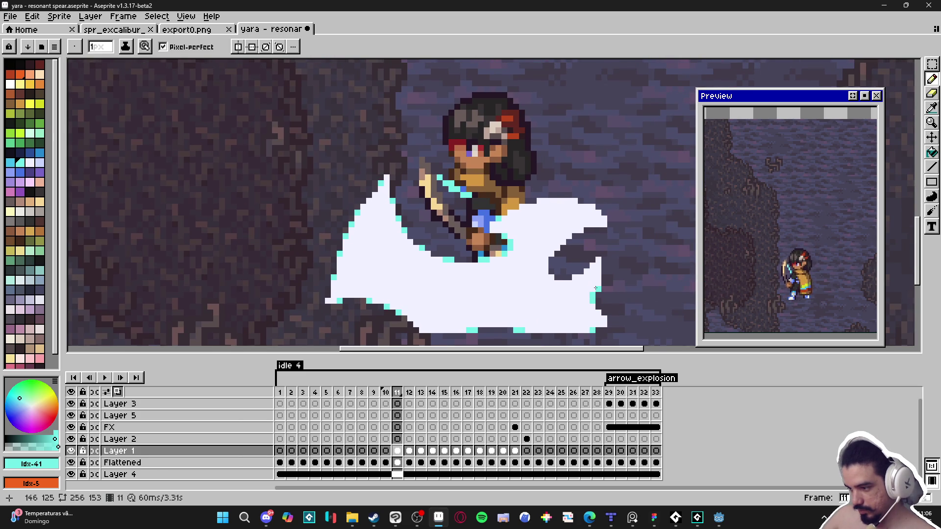
pyautogui.press('v')
pyautogui.press('b')
pyautogui.hotkey('ctrl', 's')
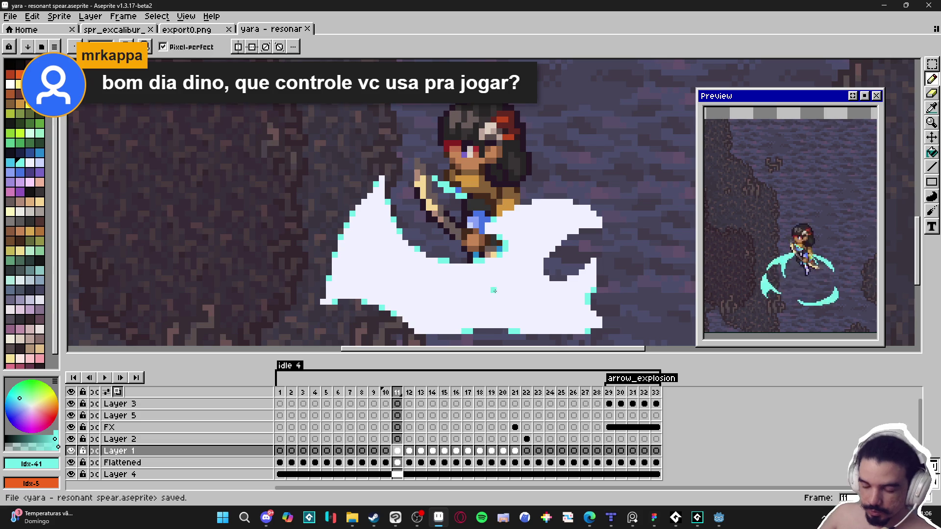
# - Add more cyan edge pixels across the slash's middle and top edge
pyautogui.scroll(1, 552, 272)
pyautogui.click(568, 278)
pyautogui.click(560, 279)
pyautogui.click(555, 279)
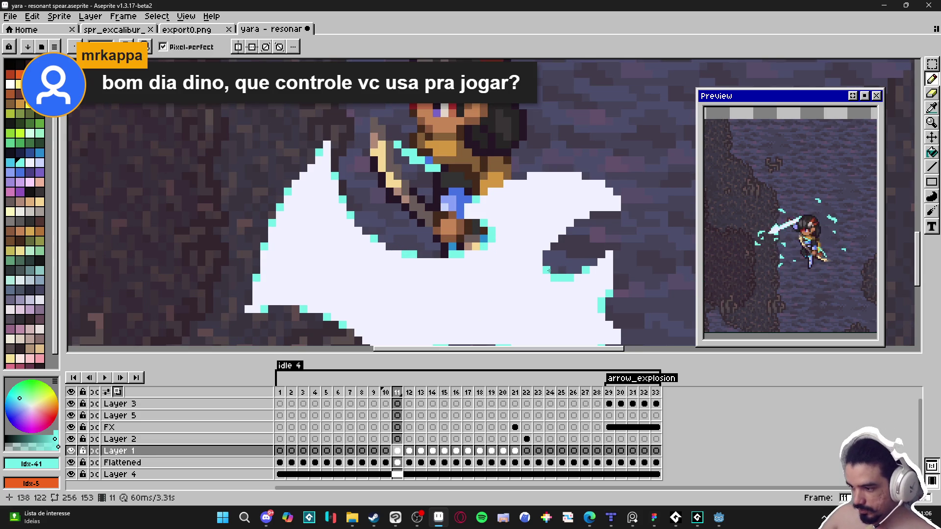
pyautogui.click(546, 255)
pyautogui.click(579, 224)
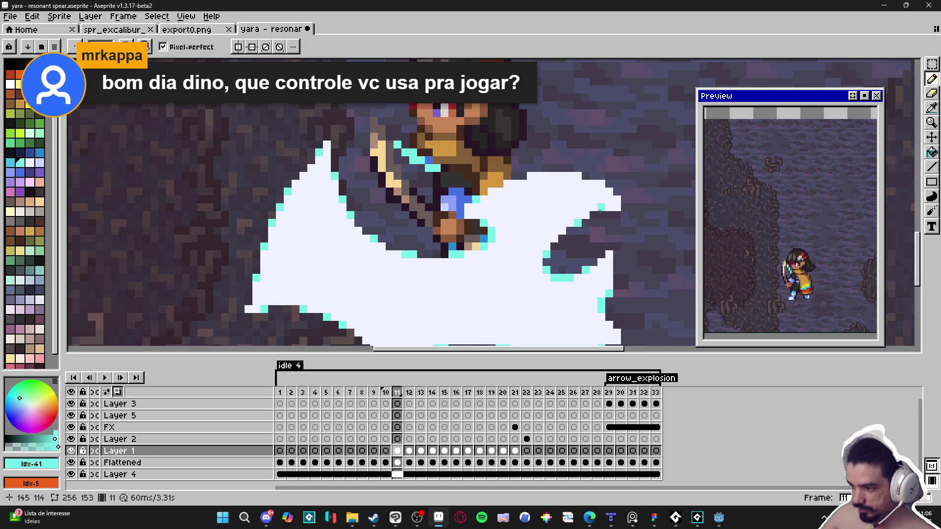
pyautogui.click(523, 176)
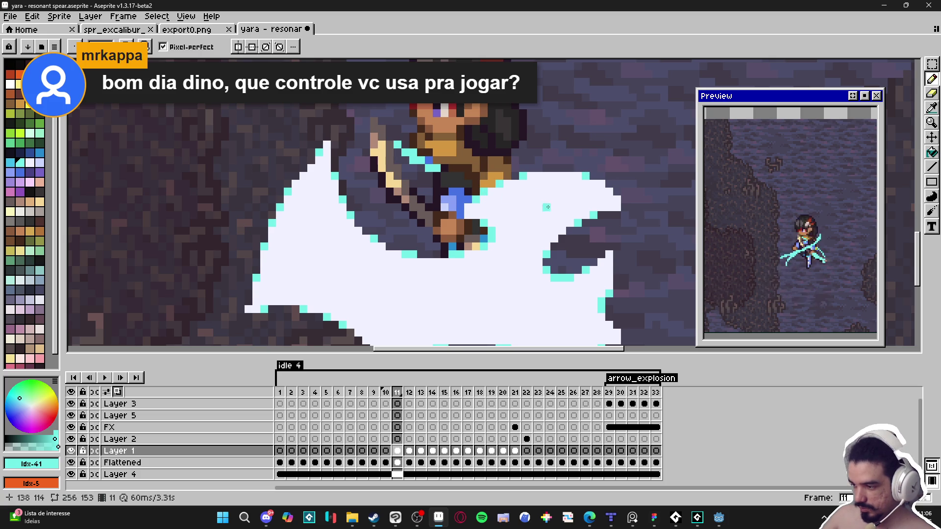
pyautogui.scroll(-3, 546, 206)
pyautogui.scroll(1, 578, 248)
pyautogui.scroll(-1, 578, 250)
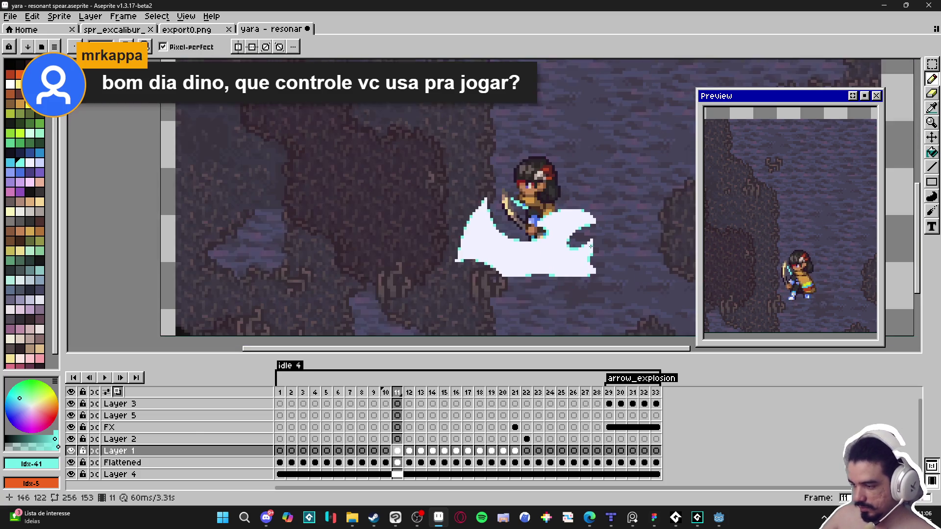
# - Save the sprite again and move to frame 12
pyautogui.hotkey('ctrl', 's')
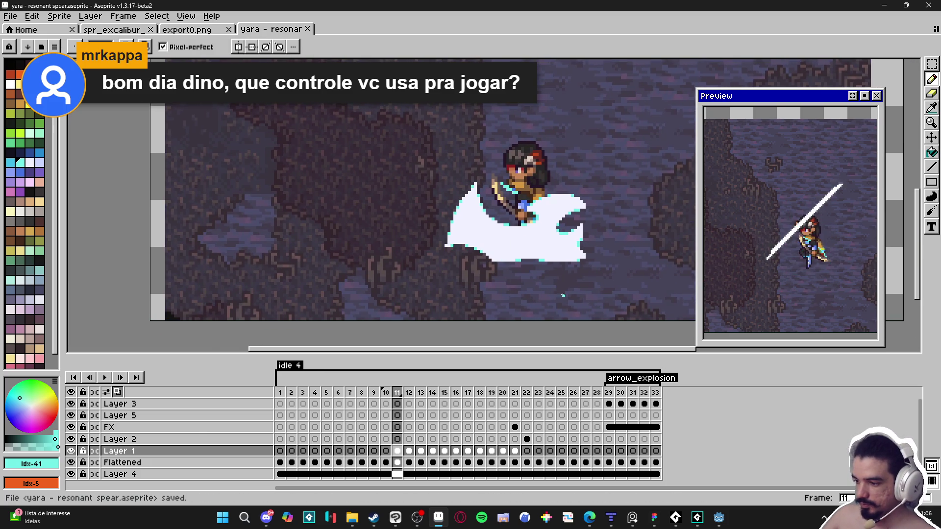
pyautogui.scroll(-1, 569, 291)
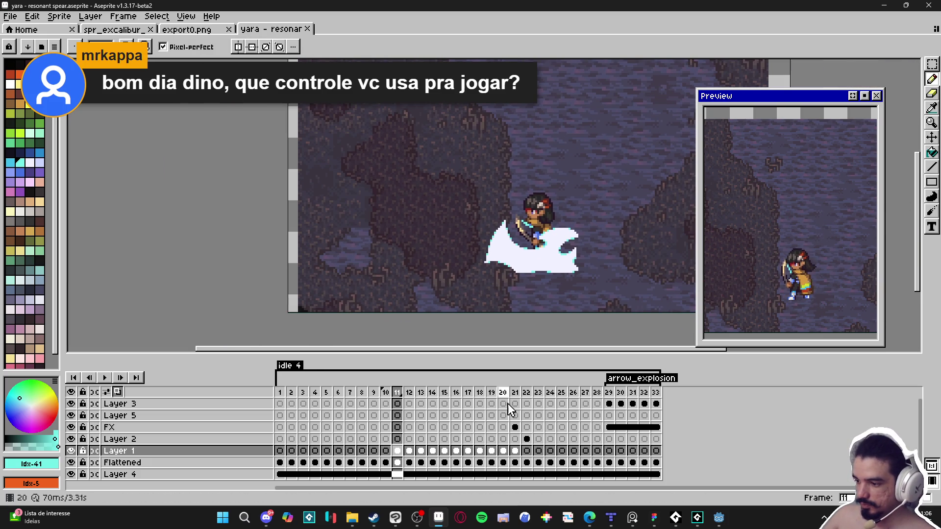
pyautogui.click(410, 449)
# - Sample the slash's cyan on frame 12 and choose the near-white highlight colour
pyautogui.scroll(2, 510, 255)
pyautogui.press('w')
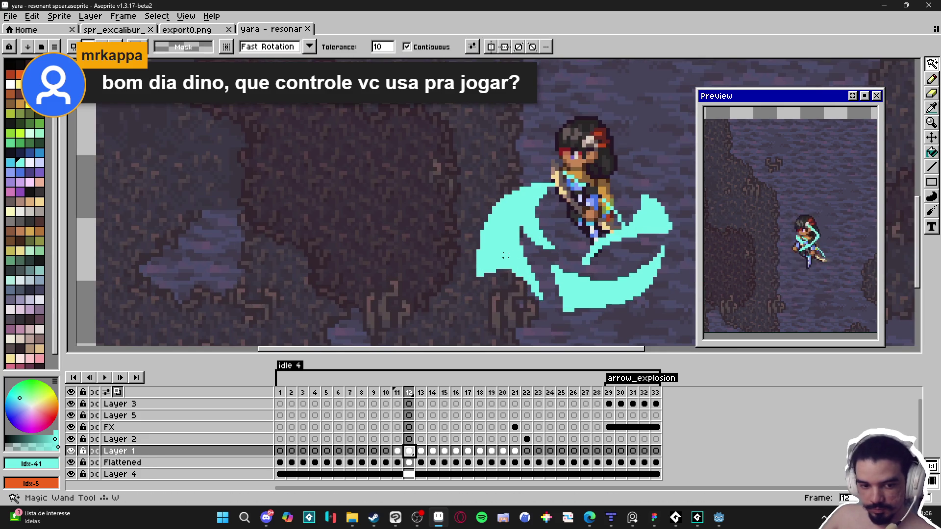
pyautogui.click(505, 255)
pyautogui.hotkey('ctrl', 'd')
pyautogui.press('i')
pyautogui.scroll(1, 506, 242)
pyautogui.click(506, 242)
pyautogui.press('b')
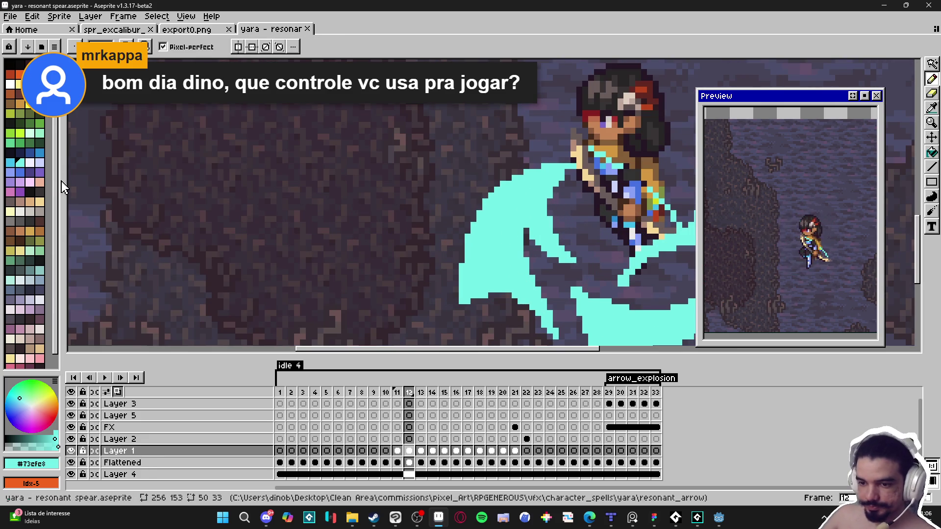
pyautogui.click(29, 162)
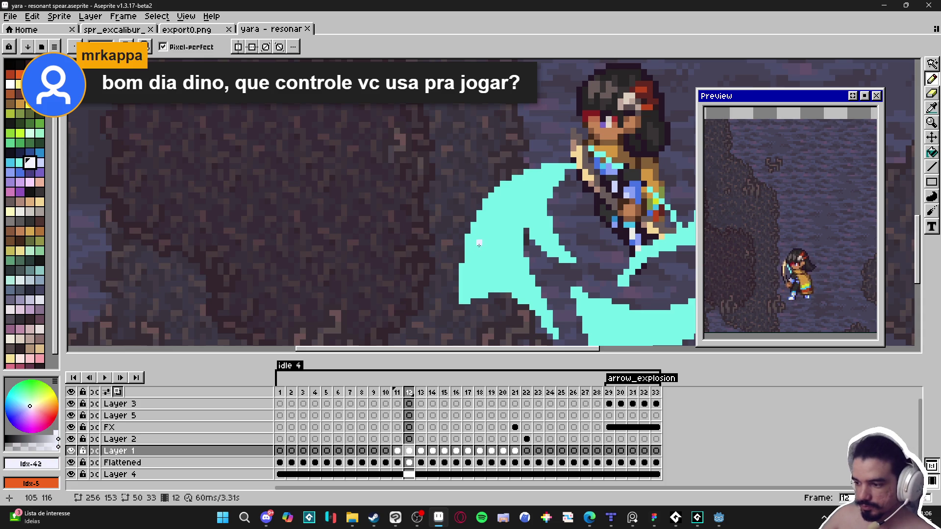
# - Draw and thicken a white highlight streak inside the slash's left arm
pyautogui.moveTo(487, 249); pyautogui.dragTo(456, 267)
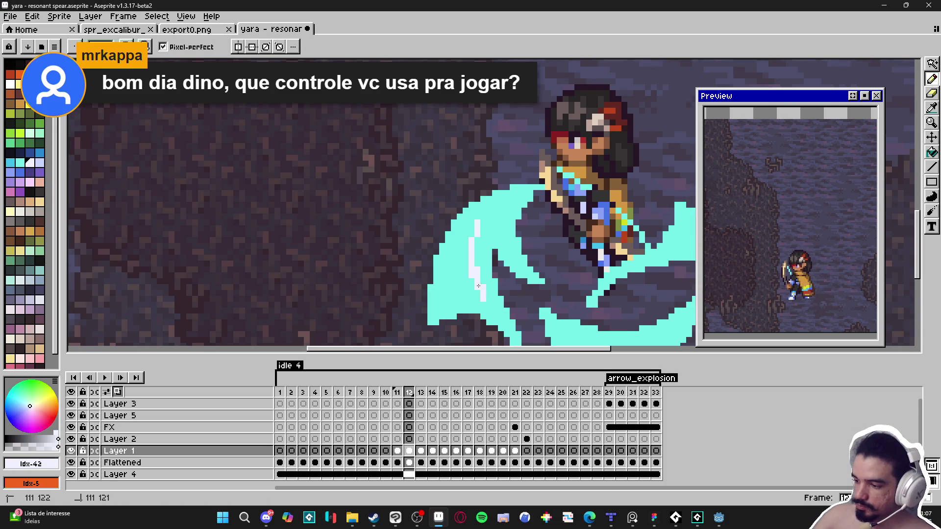
pyautogui.moveTo(495, 204)
pyautogui.mouseDown()
pyautogui.moveTo(452, 270)
pyautogui.moveTo(441, 308)
pyautogui.mouseUp()
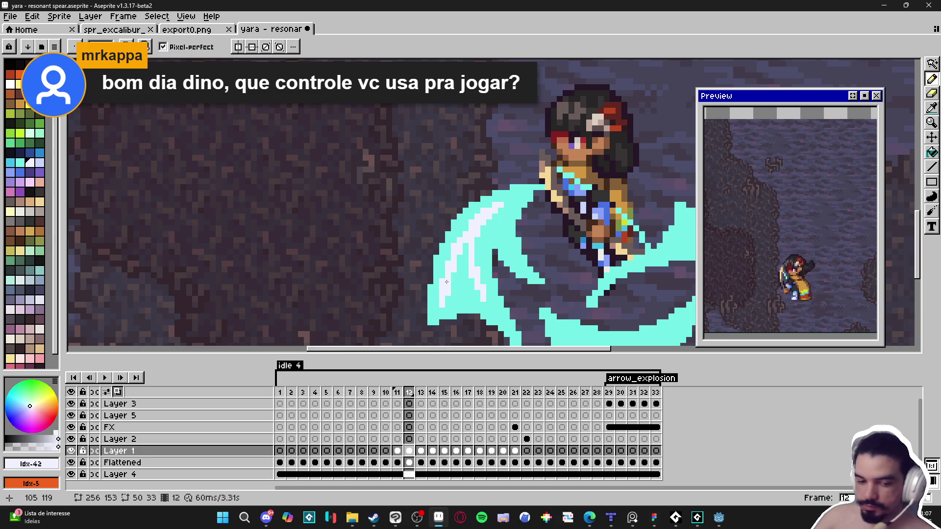
pyautogui.moveTo(463, 254); pyautogui.dragTo(465, 257)
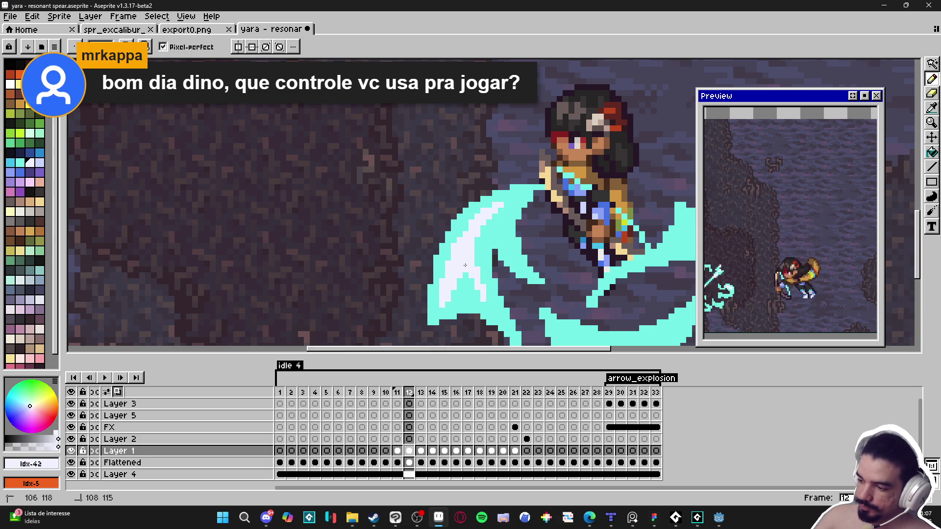
pyautogui.moveTo(482, 292); pyautogui.dragTo(465, 271)
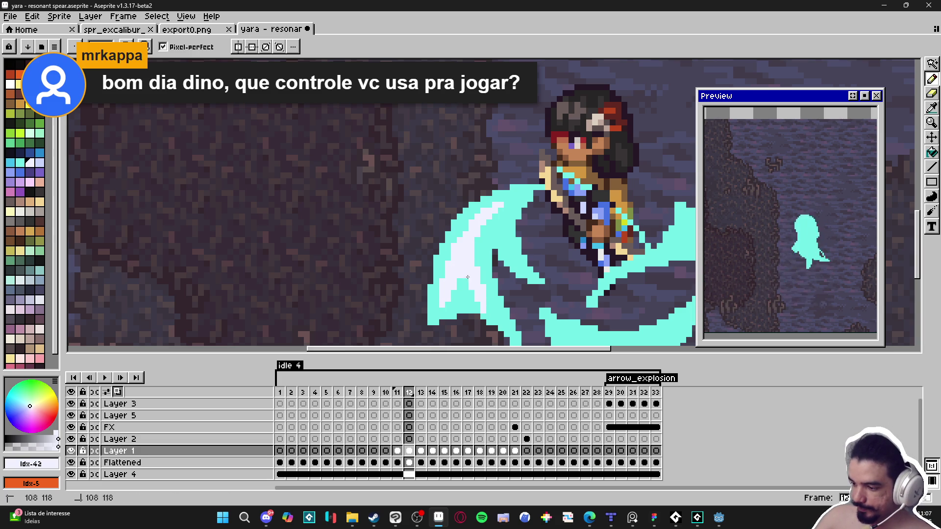
pyautogui.moveTo(493, 315); pyautogui.dragTo(485, 294)
pyautogui.moveTo(475, 260); pyautogui.dragTo(481, 221)
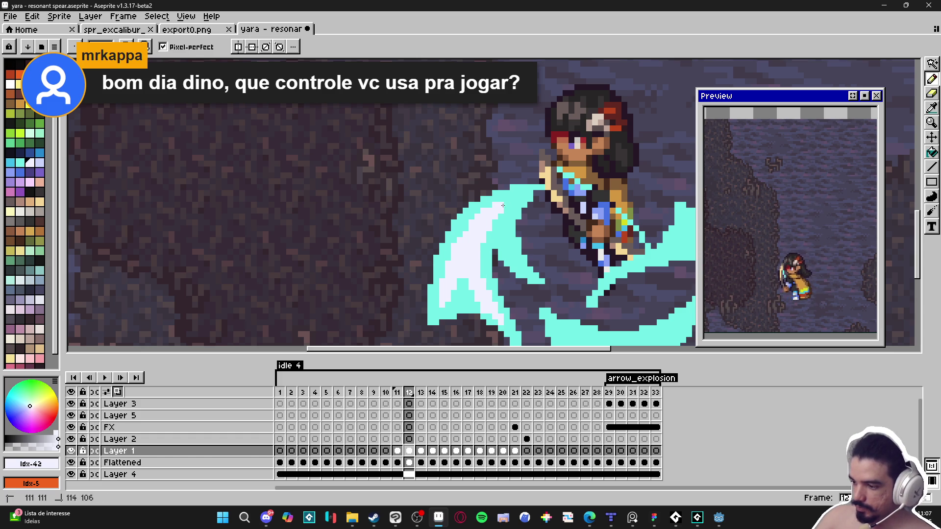
# - Touch up the white highlight pixels near the slash's upper tip beside the spear
pyautogui.keyDown('shift'); pyautogui.click(494, 216); pyautogui.keyUp('shift')
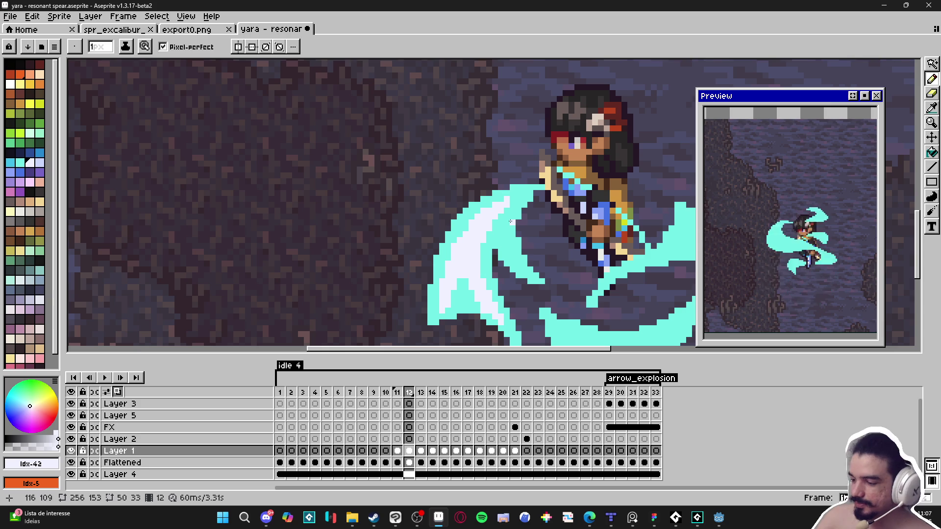
pyautogui.click(507, 251)
pyautogui.click(506, 236)
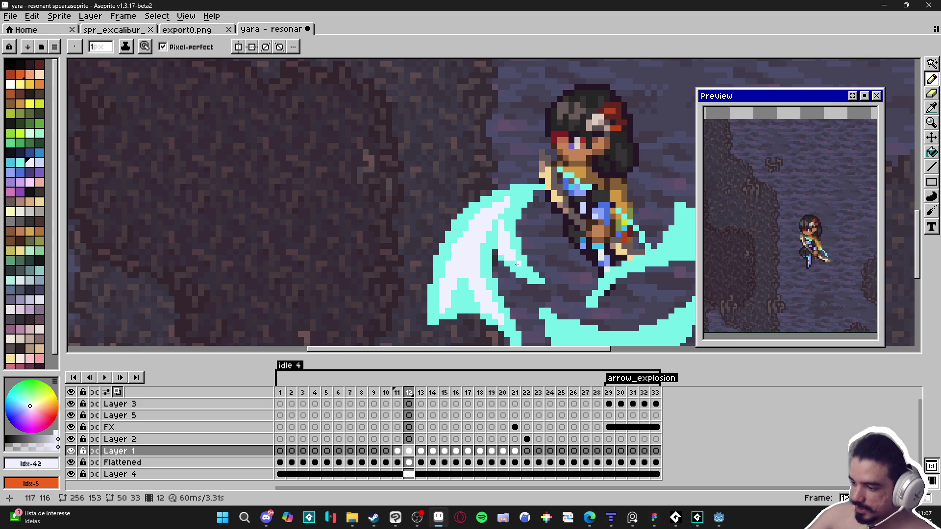
pyautogui.click(502, 225)
pyautogui.moveTo(497, 225)
pyautogui.mouseDown()
pyautogui.moveTo(496, 236)
pyautogui.moveTo(514, 206)
pyautogui.mouseUp()
pyautogui.click(509, 220)
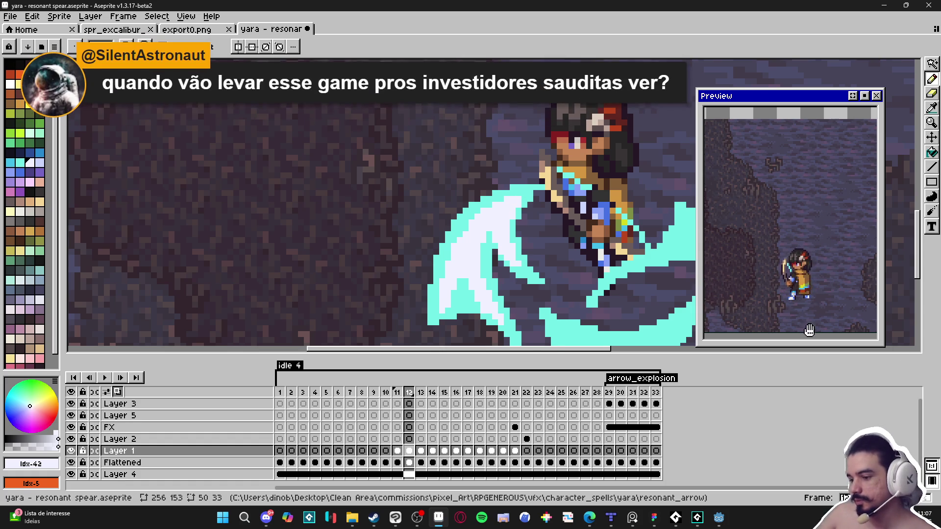
pyautogui.scroll(-1, 563, 220)
pyautogui.moveTo(562, 350)
pyautogui.mouseDown()
pyautogui.moveTo(479, 351)
pyautogui.moveTo(479, 302)
pyautogui.mouseUp()
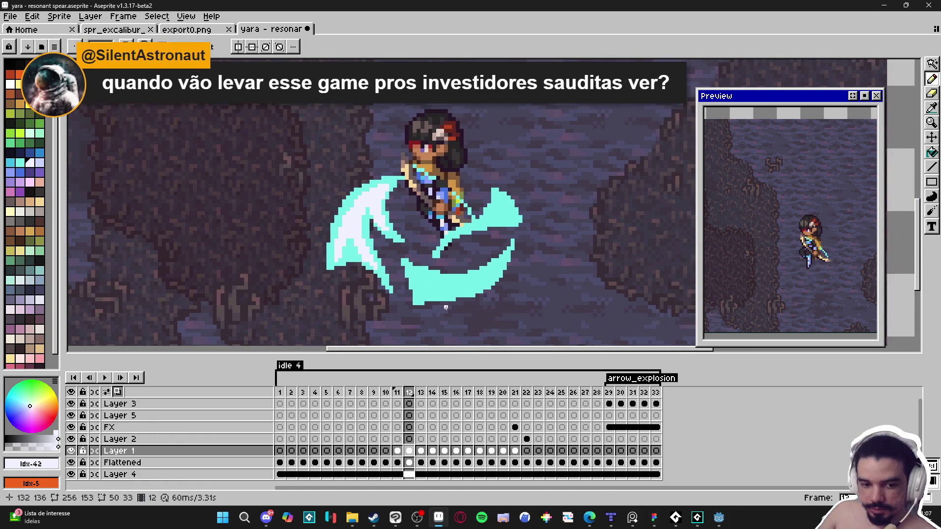
pyautogui.scroll(2, 453, 305)
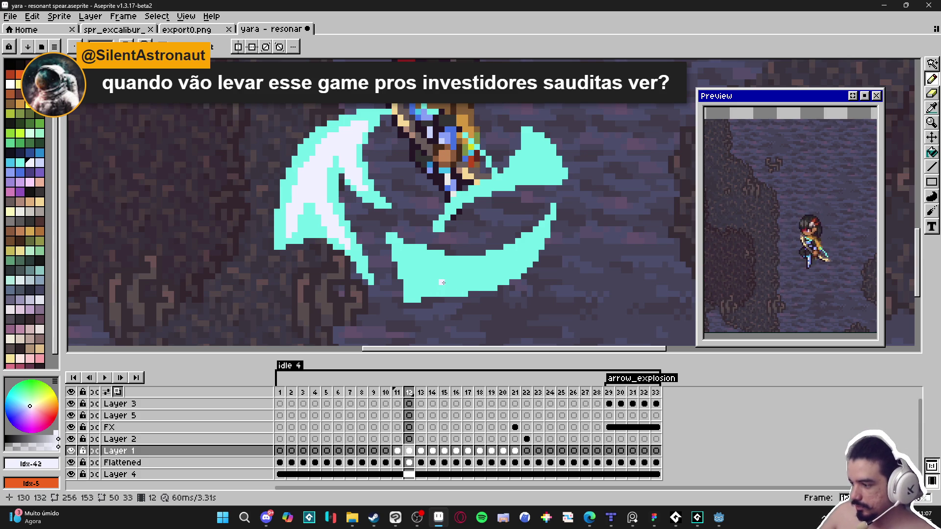
# - Paint a white highlight along the lower cyan wave on frame 12
pyautogui.scroll(1, 435, 276)
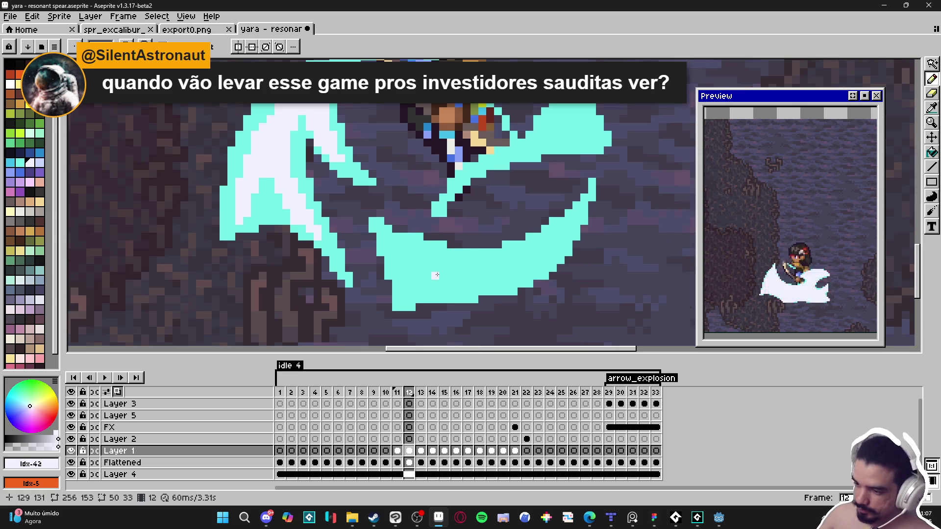
pyautogui.moveTo(434, 280); pyautogui.dragTo(388, 244)
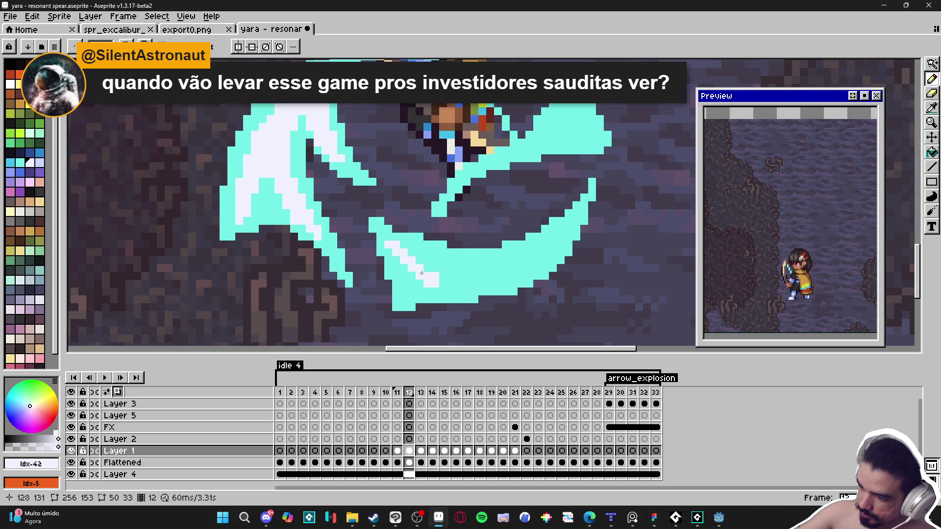
pyautogui.moveTo(434, 283); pyautogui.dragTo(522, 283)
pyautogui.moveTo(454, 278)
pyautogui.mouseDown()
pyautogui.moveTo(413, 255)
pyautogui.moveTo(548, 282)
pyautogui.moveTo(495, 279)
pyautogui.moveTo(564, 252)
pyautogui.moveTo(549, 258)
pyautogui.mouseUp()
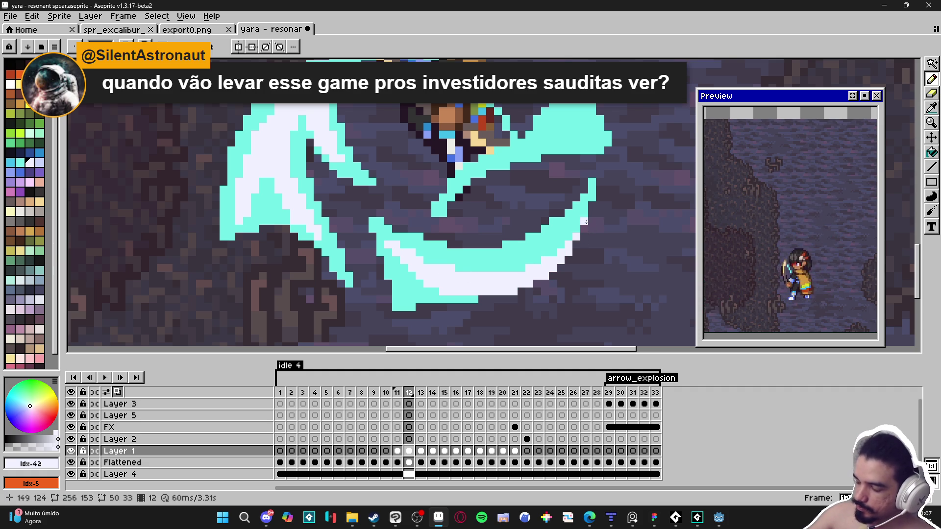
pyautogui.click(509, 270)
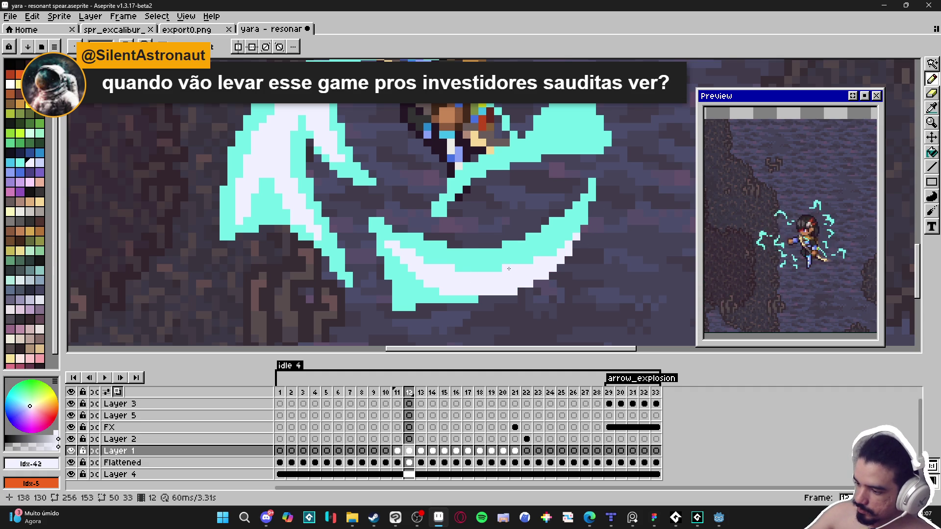
pyautogui.click(399, 284)
pyautogui.moveTo(389, 247)
pyautogui.mouseDown()
pyautogui.moveTo(411, 284)
pyautogui.moveTo(406, 278)
pyautogui.mouseUp()
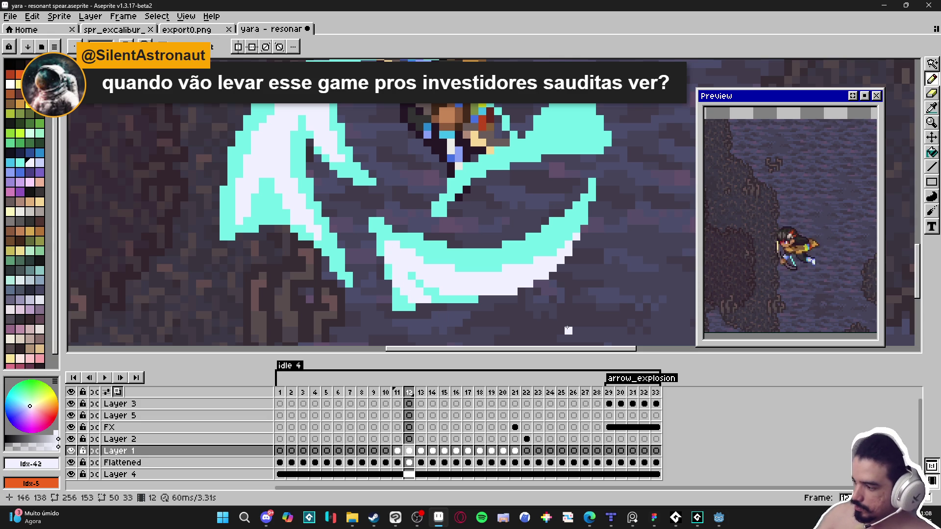
# - Widen the white at the slash's right end and whiten the diagonal spear stroke
pyautogui.scroll(2, 603, 181)
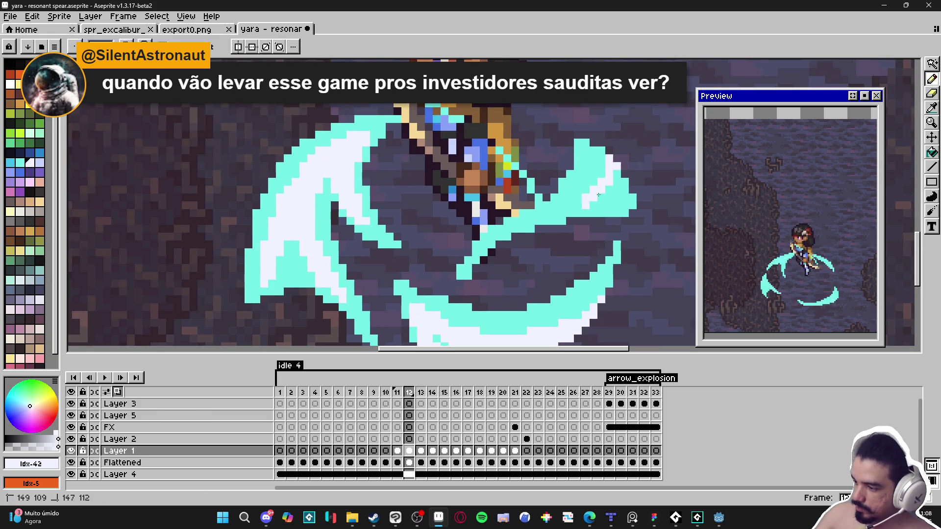
pyautogui.moveTo(599, 203)
pyautogui.mouseDown()
pyautogui.moveTo(621, 202)
pyautogui.moveTo(602, 209)
pyautogui.mouseUp()
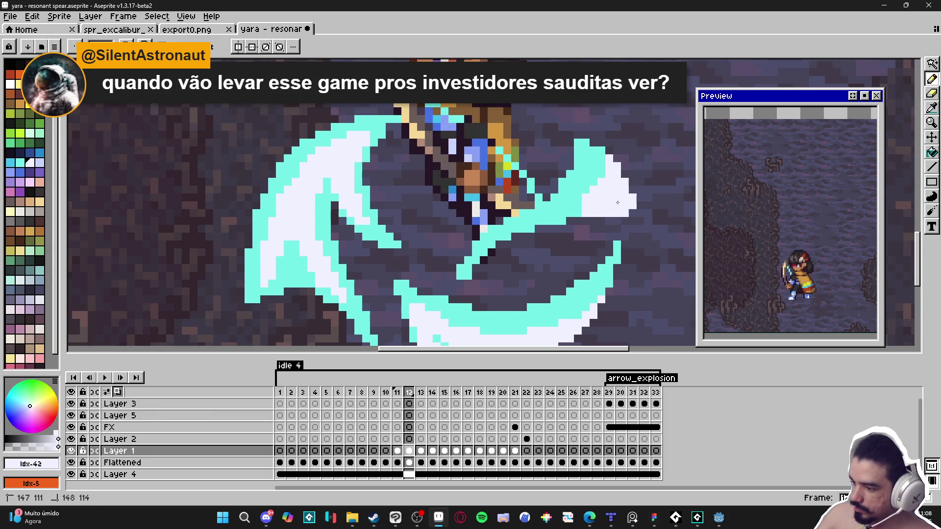
pyautogui.click(500, 229)
pyautogui.click(480, 240)
pyautogui.click(524, 221)
pyautogui.click(492, 230)
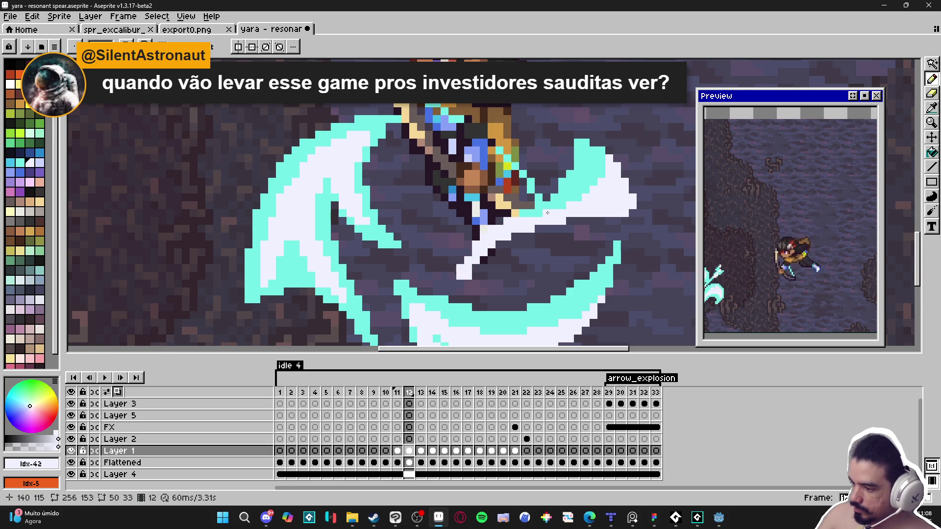
# - Whiten pixels along the spear edge up to its tip
pyautogui.scroll(1, 590, 161)
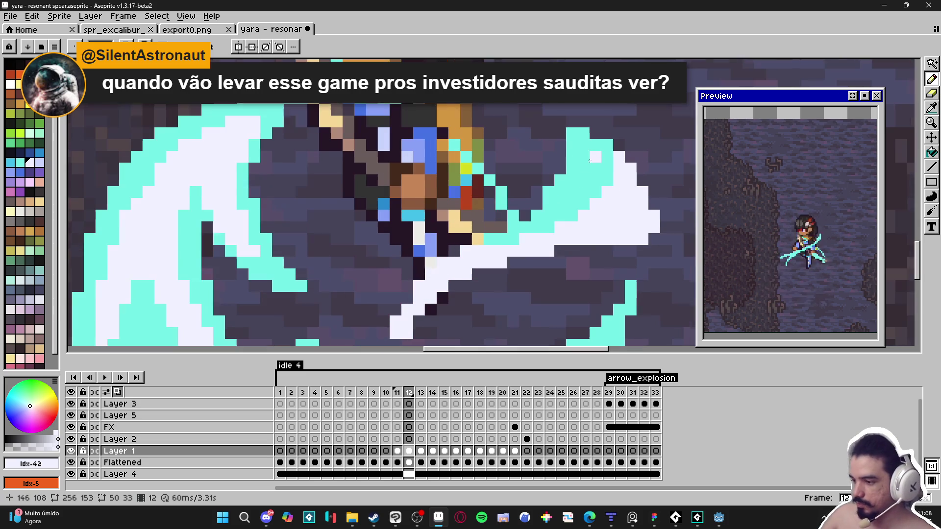
pyautogui.click(558, 200)
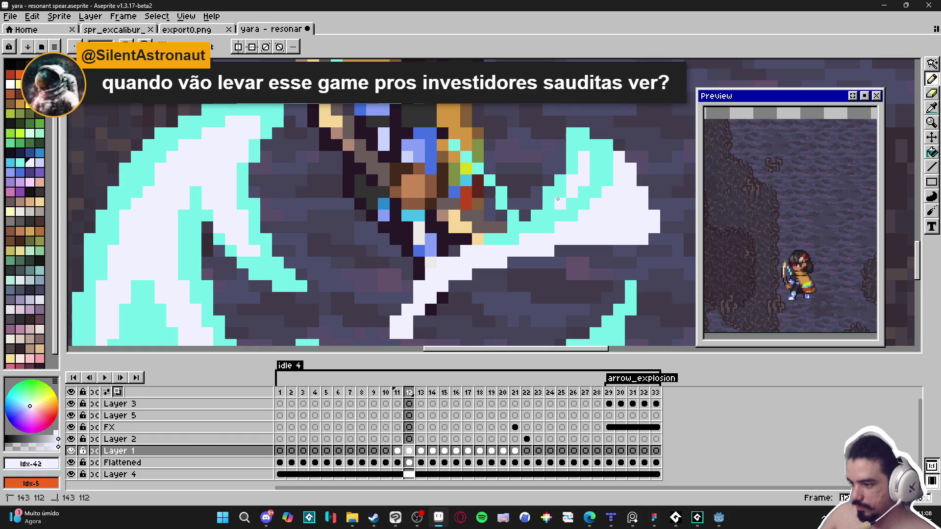
pyautogui.click(562, 197)
pyautogui.click(548, 228)
pyautogui.click(537, 227)
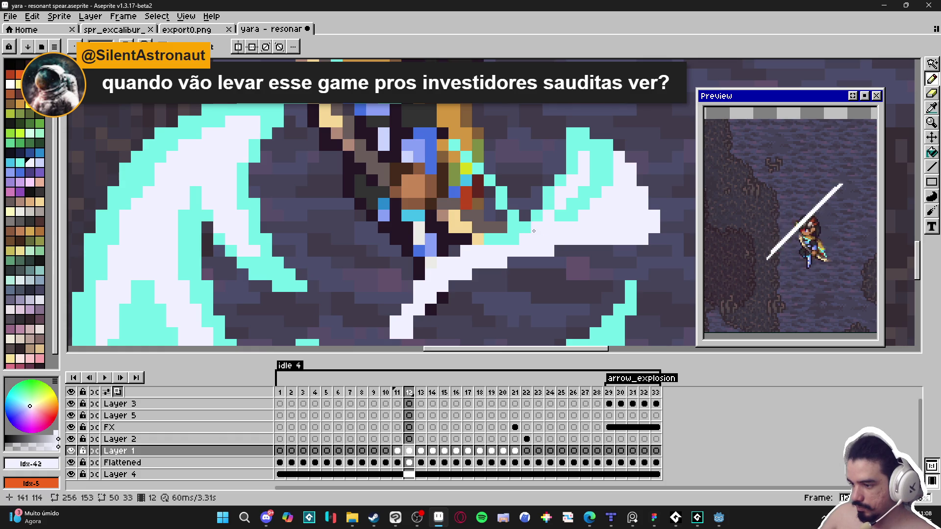
pyautogui.click(513, 238)
pyautogui.click(524, 228)
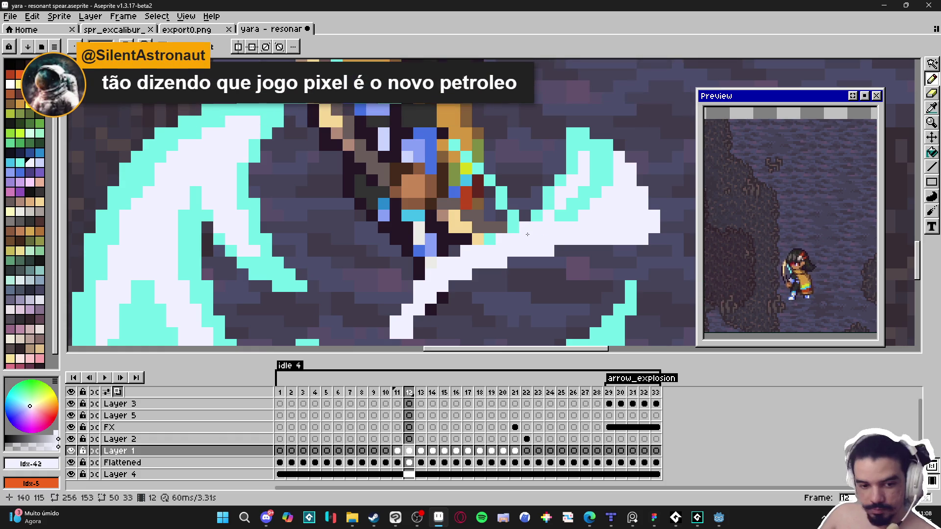
# - Zoom out to view the finished frame, then go to frame 13
pyautogui.scroll(-1, 536, 242)
pyautogui.scroll(1, 532, 256)
pyautogui.scroll(-1, 533, 258)
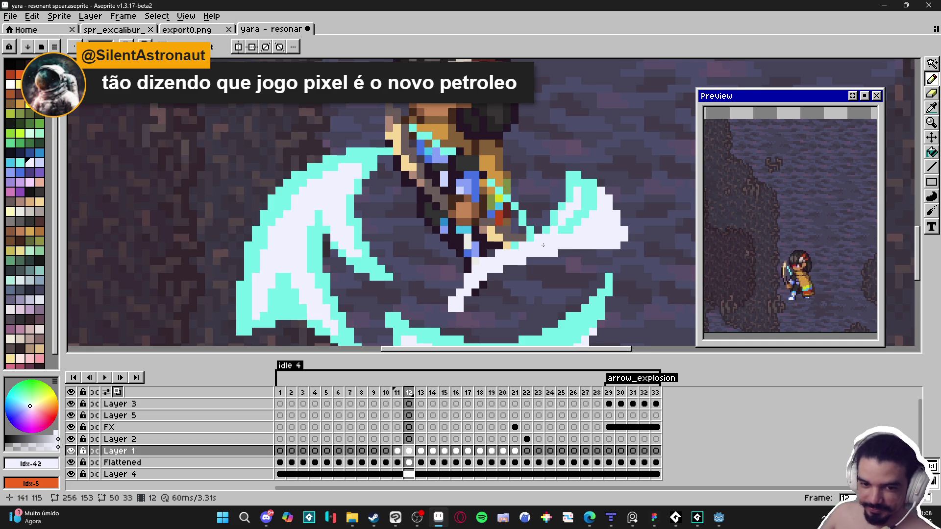
pyautogui.scroll(-2, 556, 266)
pyautogui.scroll(-1, 554, 260)
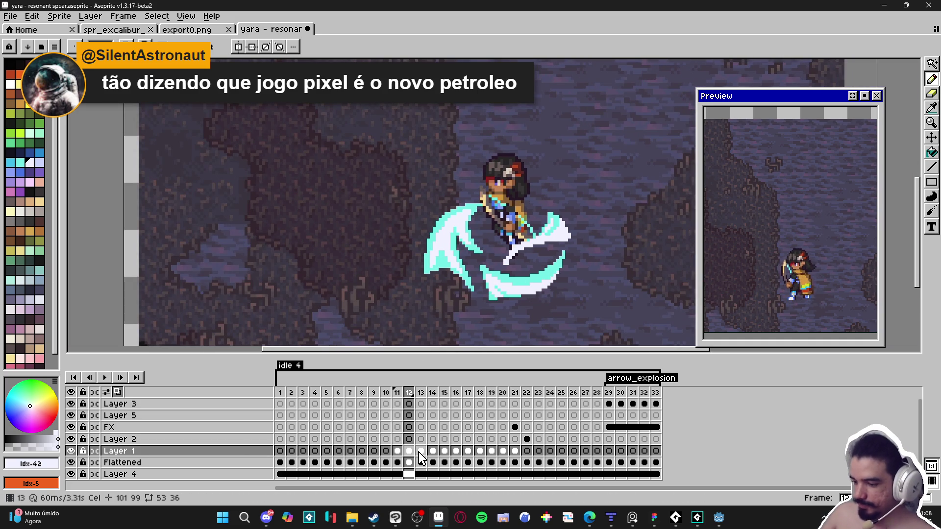
pyautogui.click(420, 451)
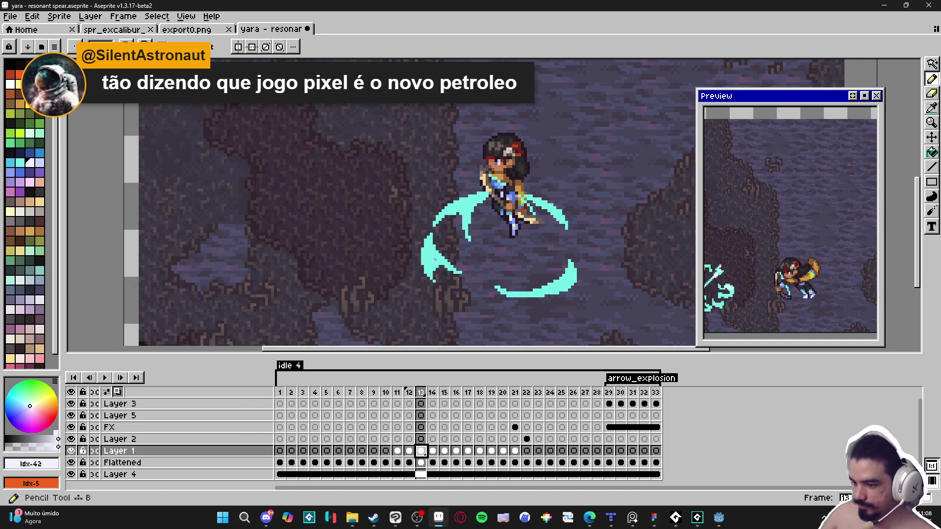
# - Paint a pale pixel on frame 13's upper-left cyan arc, undoing an accidental spear deletion
pyautogui.scroll(2, 432, 257)
pyautogui.scroll(1, 432, 257)
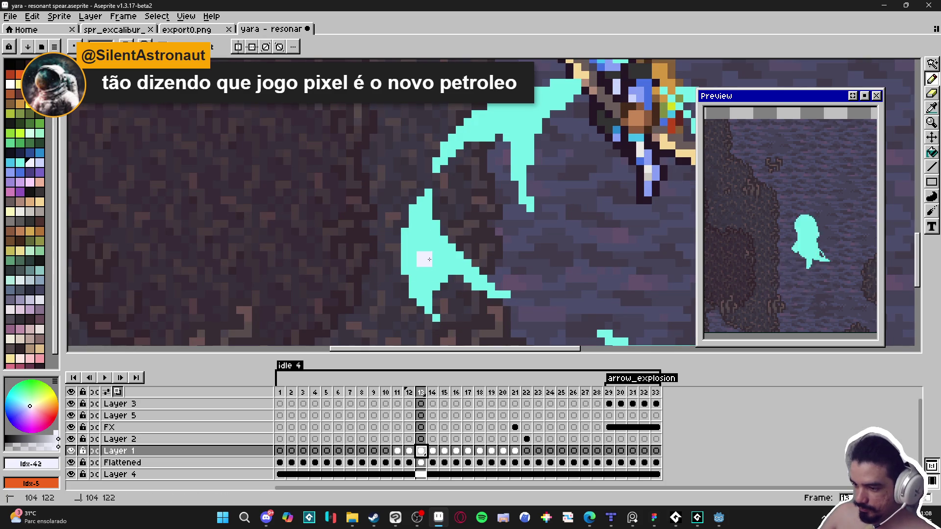
pyautogui.press('b')
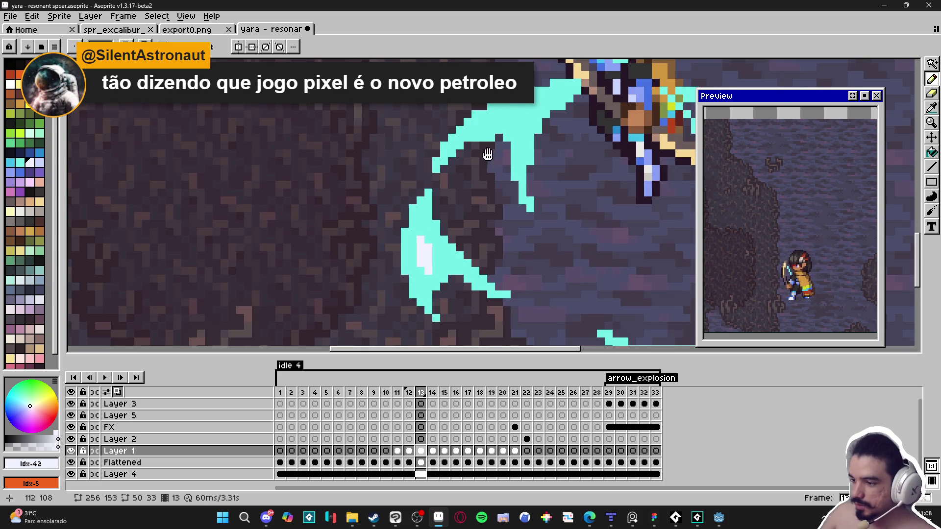
pyautogui.scroll(3, 454, 236)
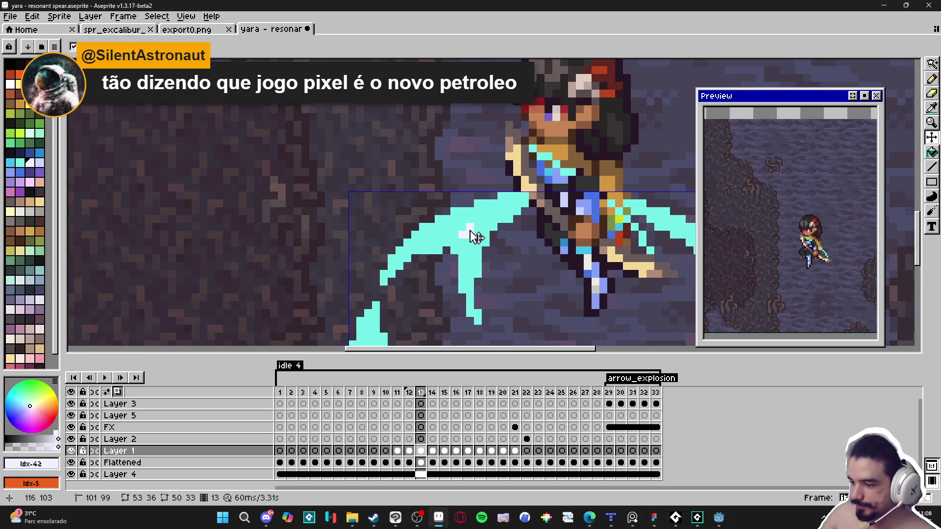
pyautogui.click(464, 226)
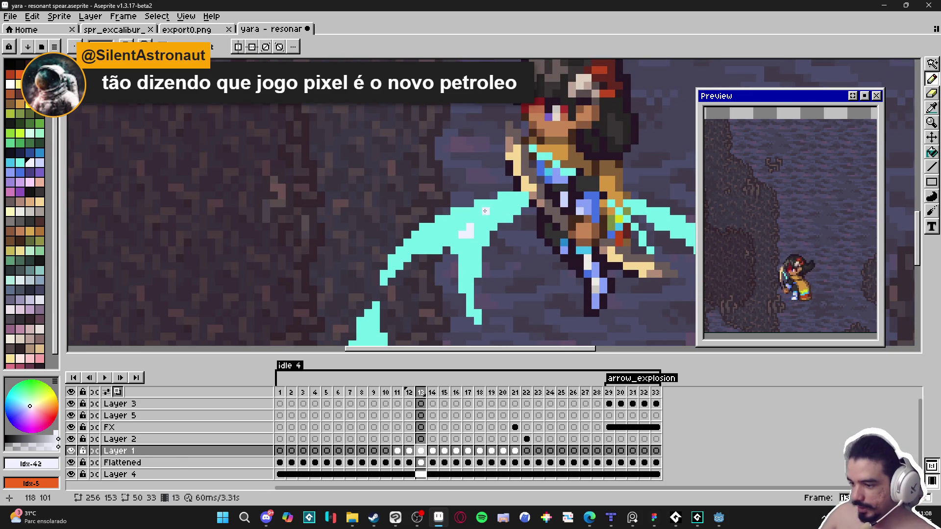
pyautogui.press('q')
pyautogui.moveTo(463, 222); pyautogui.dragTo(465, 232)
pyautogui.press('Delete')
pyautogui.hotkey('ctrl', 'z')
pyautogui.press('b')
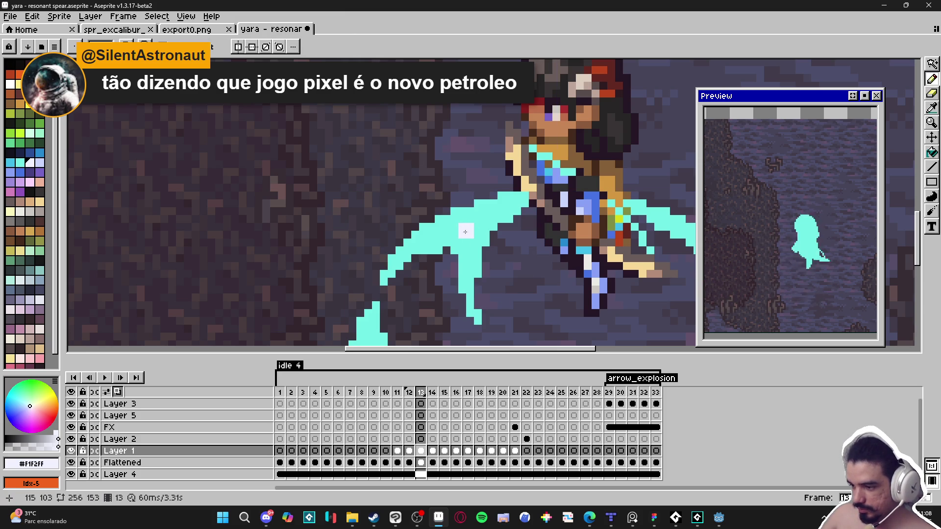
# - Paint pale white highlights inside the upper-left arc and leftward along the lower cyan arc
pyautogui.moveTo(477, 219); pyautogui.dragTo(472, 220)
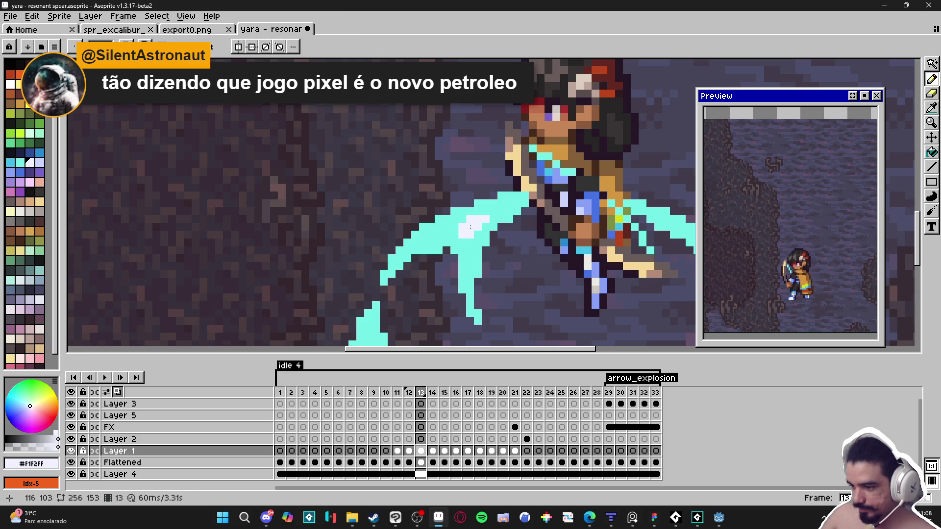
pyautogui.scroll(-2, 450, 236)
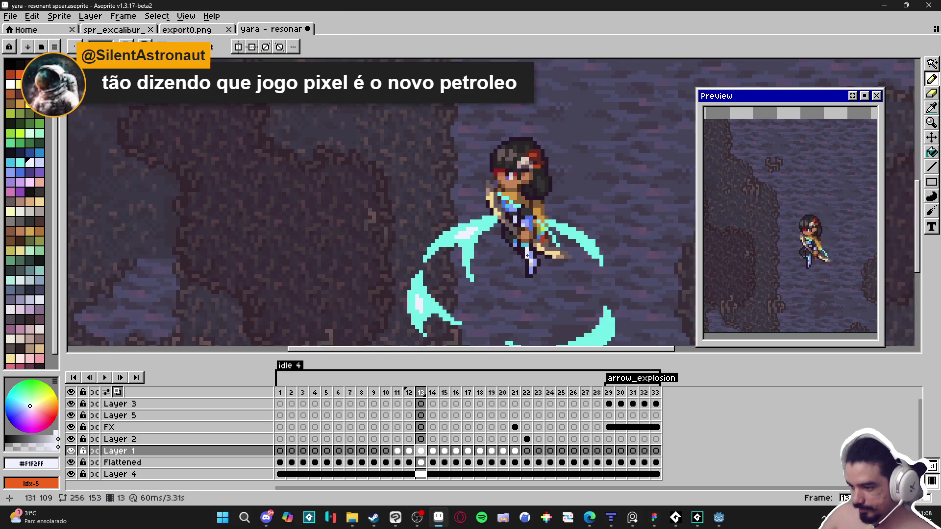
pyautogui.scroll(5, 547, 223)
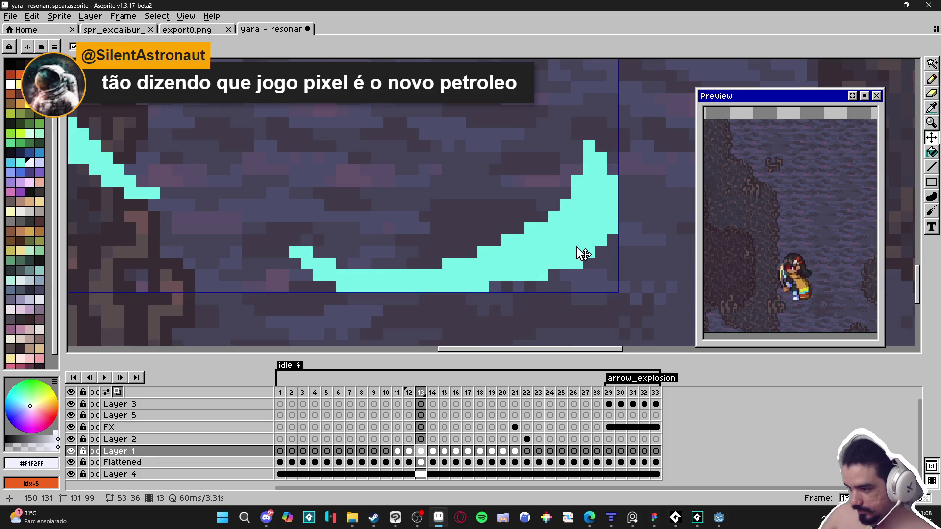
pyautogui.moveTo(588, 242)
pyautogui.mouseDown()
pyautogui.moveTo(588, 228)
pyautogui.moveTo(542, 252)
pyautogui.mouseUp()
pyautogui.click(597, 225)
pyautogui.click(553, 241)
pyautogui.click(542, 240)
pyautogui.click(530, 264)
pyautogui.click(518, 263)
pyautogui.click(518, 251)
pyautogui.click(495, 263)
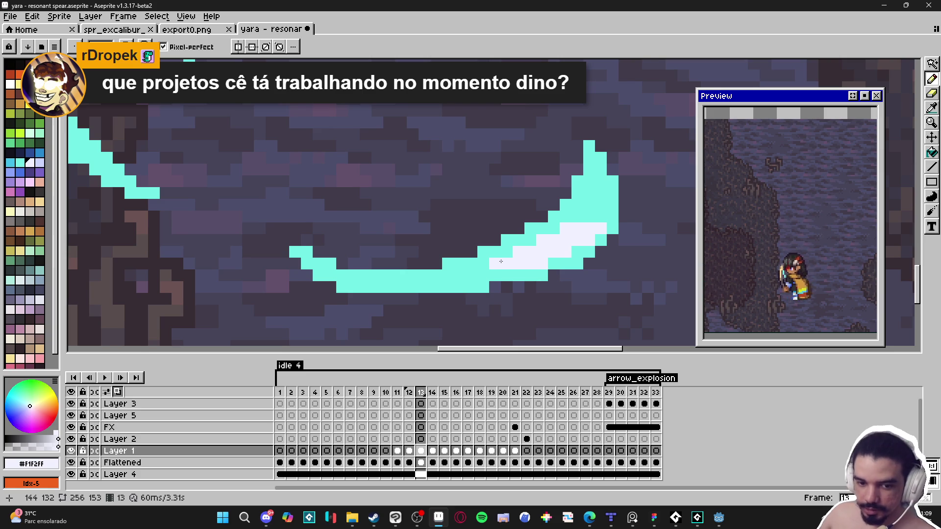
# - Add a pale pixel to the upper-right arc highlight and advance to frame 14
pyautogui.scroll(-4, 518, 259)
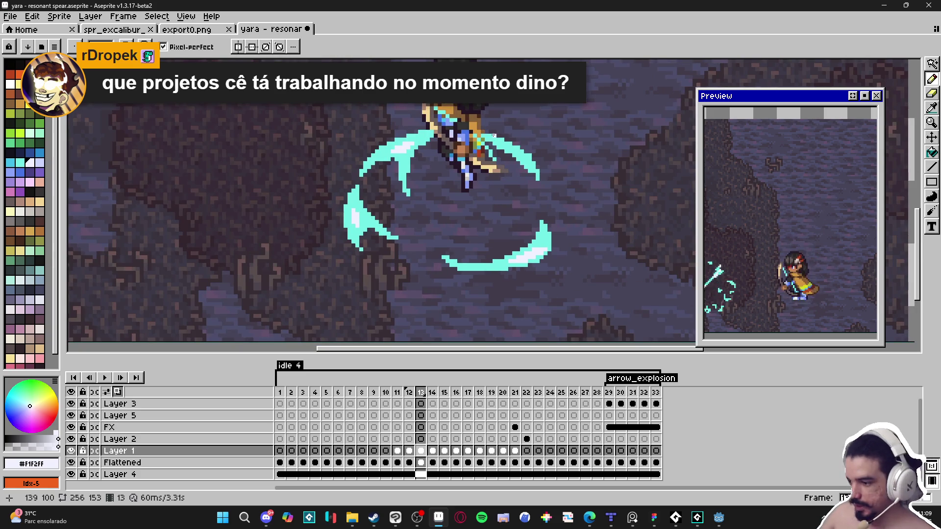
pyautogui.scroll(4, 509, 141)
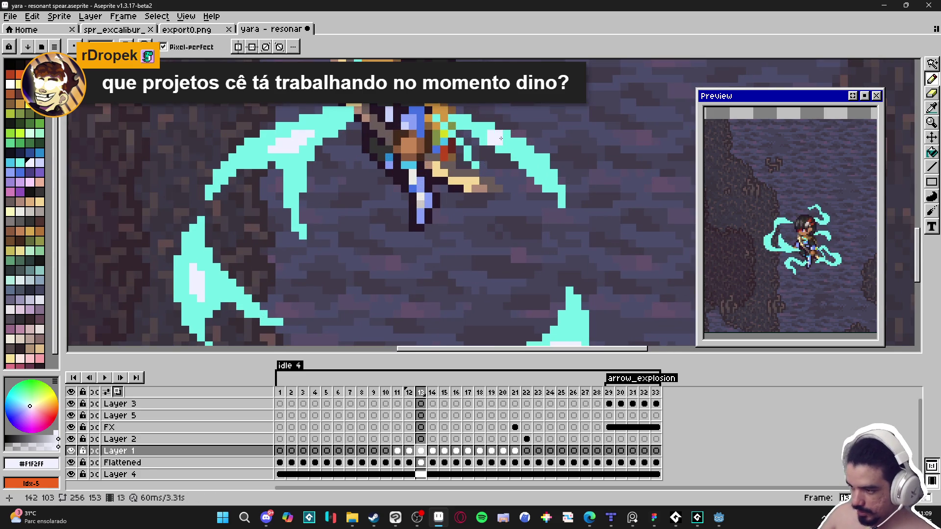
pyautogui.click(508, 144)
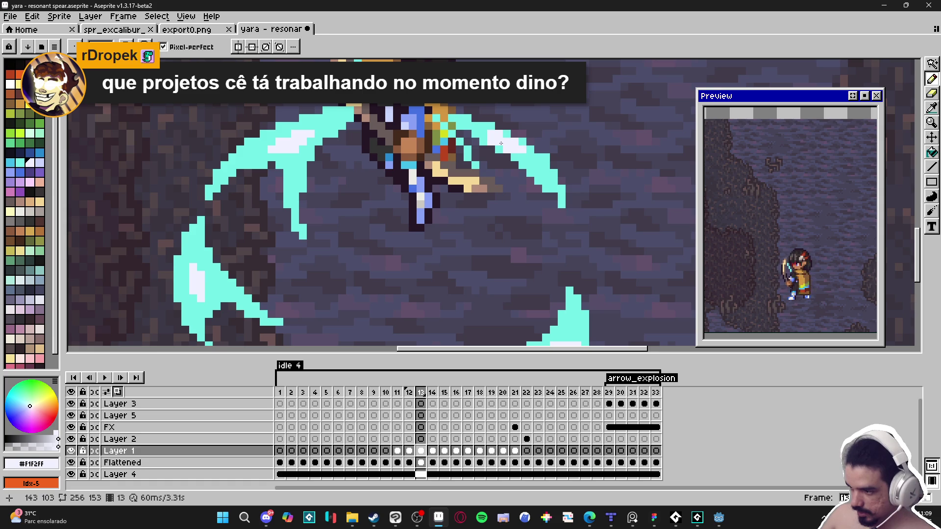
pyautogui.scroll(-4, 494, 149)
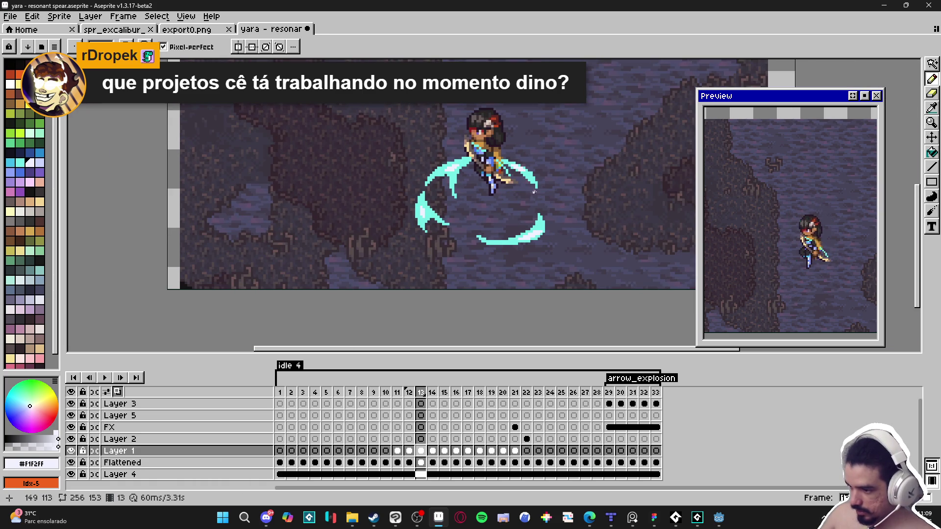
pyautogui.click(433, 451)
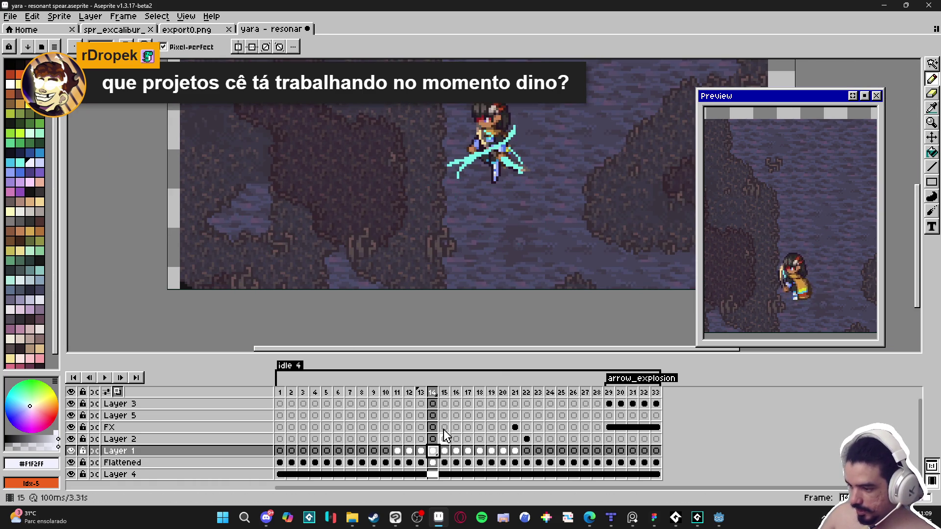
# - Sample the spear's cyan and draw a cyan stroke across the spear in frame 14
pyautogui.scroll(3, 500, 148)
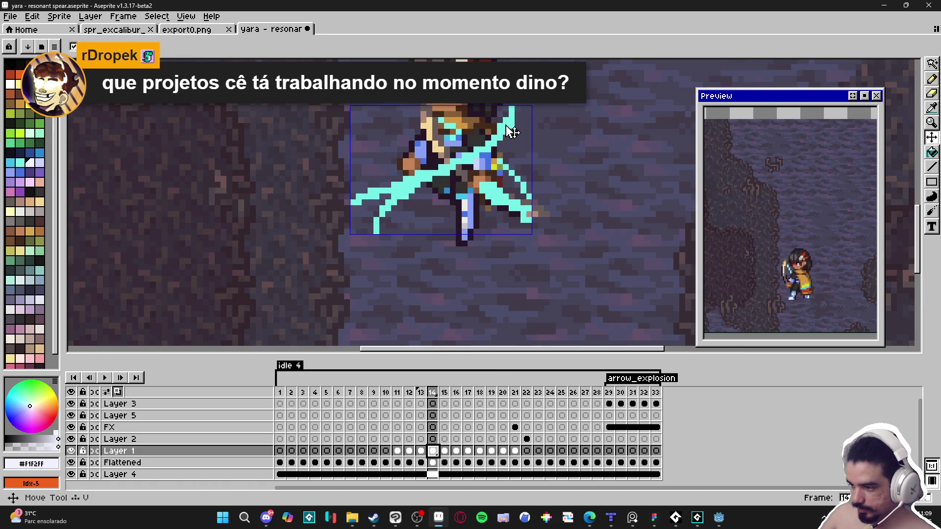
pyautogui.keyDown('alt'); pyautogui.click(518, 120); pyautogui.keyUp('alt')
pyautogui.moveTo(517, 122)
pyautogui.mouseDown()
pyautogui.moveTo(488, 169)
pyautogui.moveTo(427, 182)
pyautogui.mouseUp()
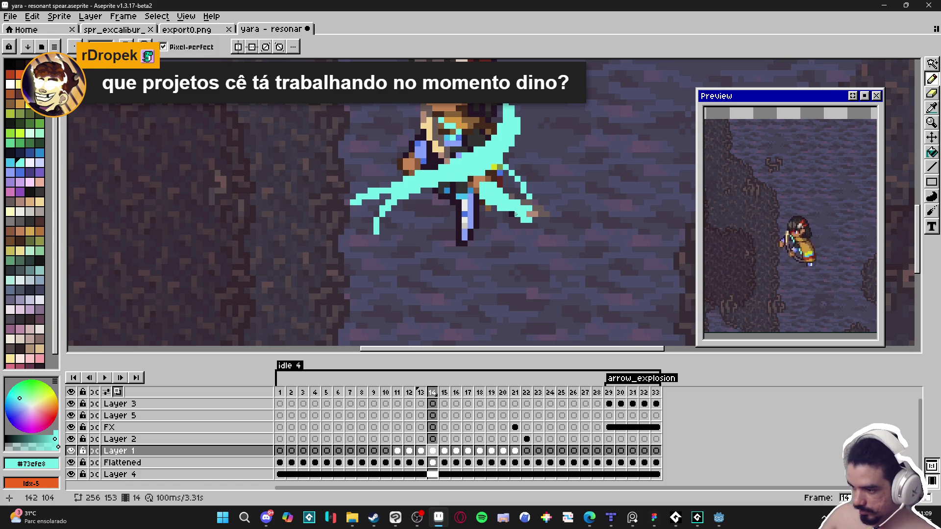
pyautogui.press('e')
pyautogui.press('-')
pyautogui.press('-')
pyautogui.press('-')
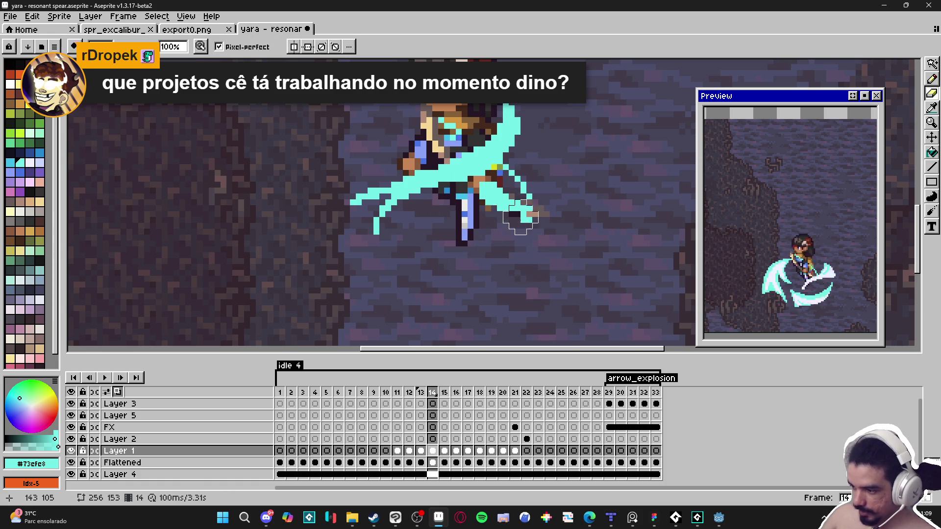
pyautogui.press('b')
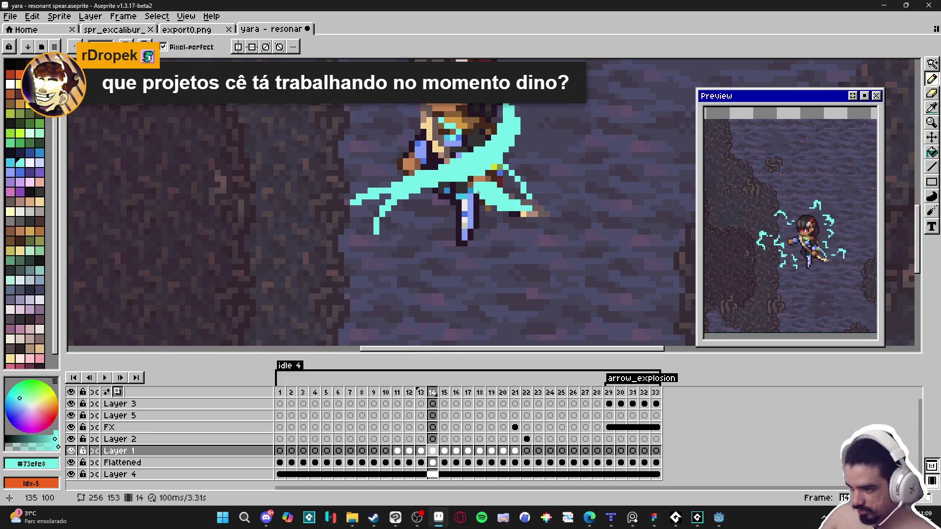
# - Switch to the Flattened layer, toggling between Eraser and Pencil while zooming
pyautogui.scroll(-1, 487, 224)
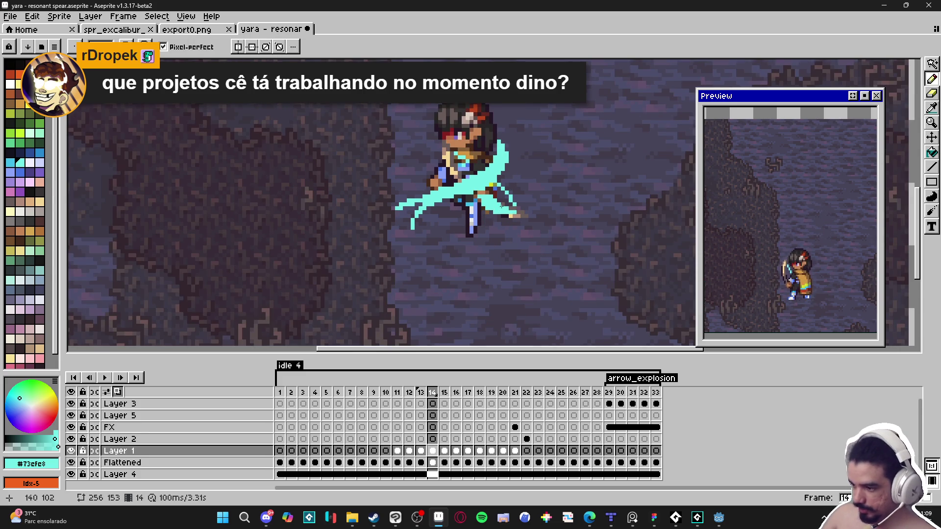
pyautogui.hotkey('alt', 'Down')
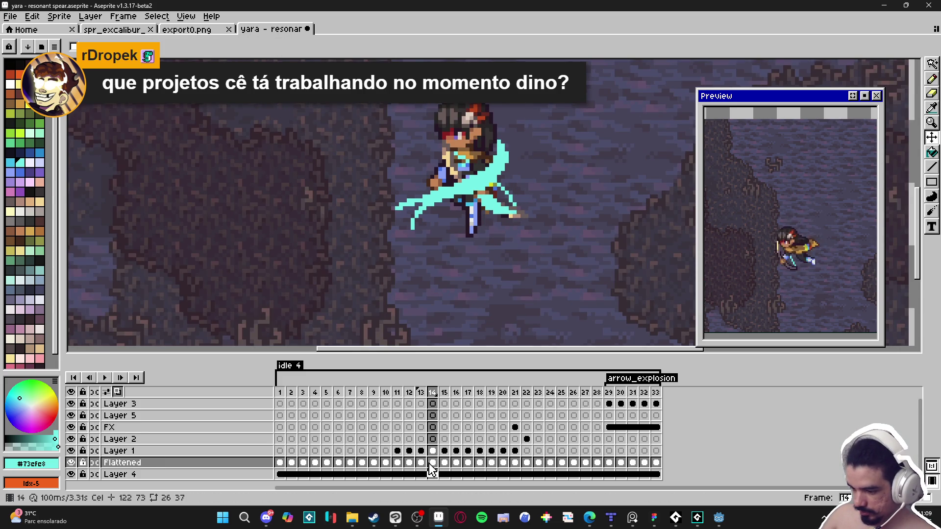
pyautogui.press('e')
pyautogui.scroll(3, 520, 199)
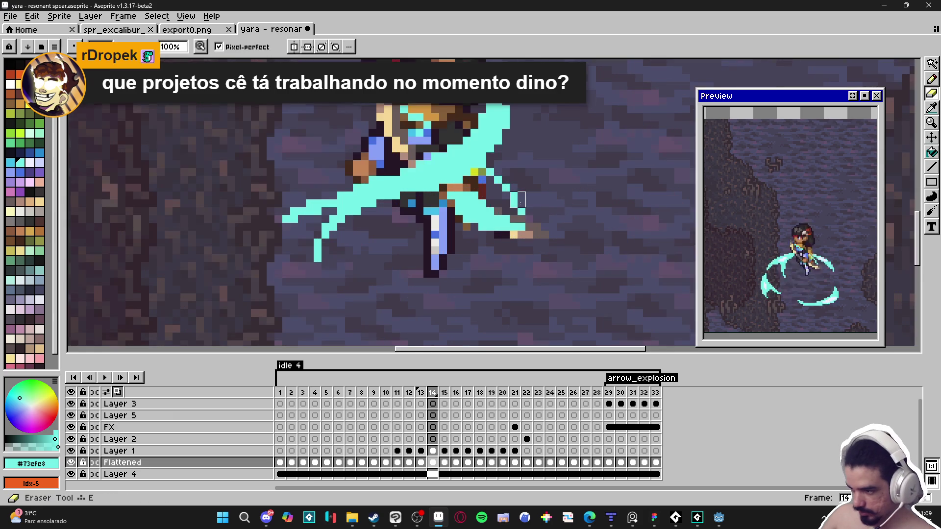
pyautogui.scroll(-3, 510, 209)
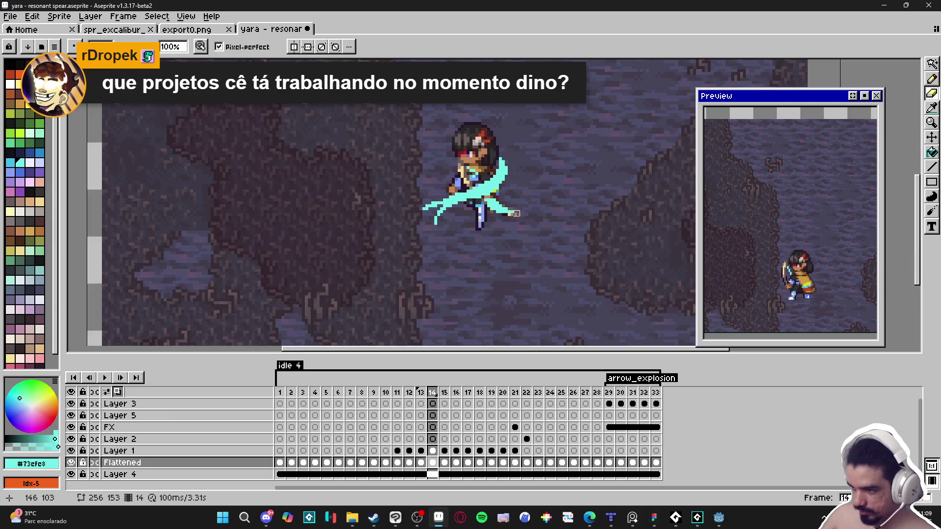
pyautogui.press('b')
pyautogui.scroll(2, 440, 226)
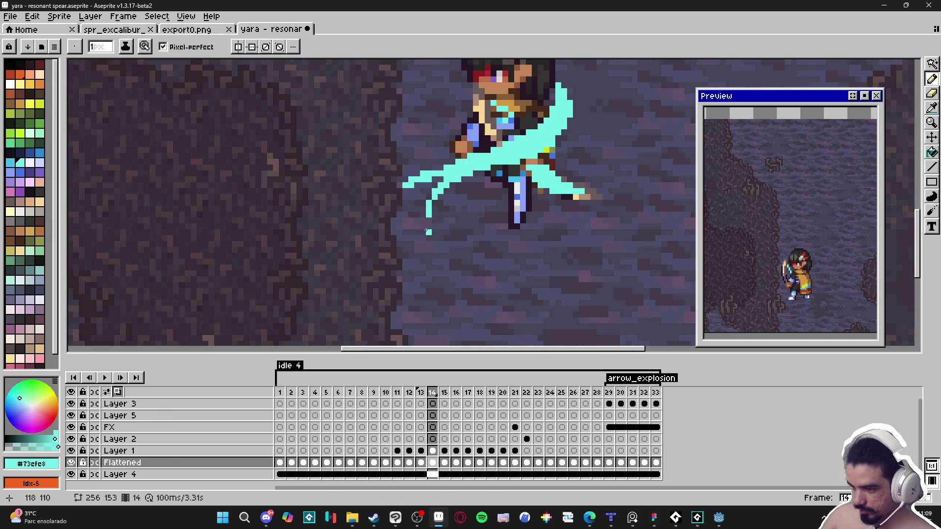
pyautogui.scroll(-2, 431, 226)
pyautogui.scroll(4, 498, 181)
# - Make Layer 1 active by picking it from the canvas, then go to frame 15
pyautogui.press('v')
pyautogui.click(498, 181)
pyautogui.press('b')
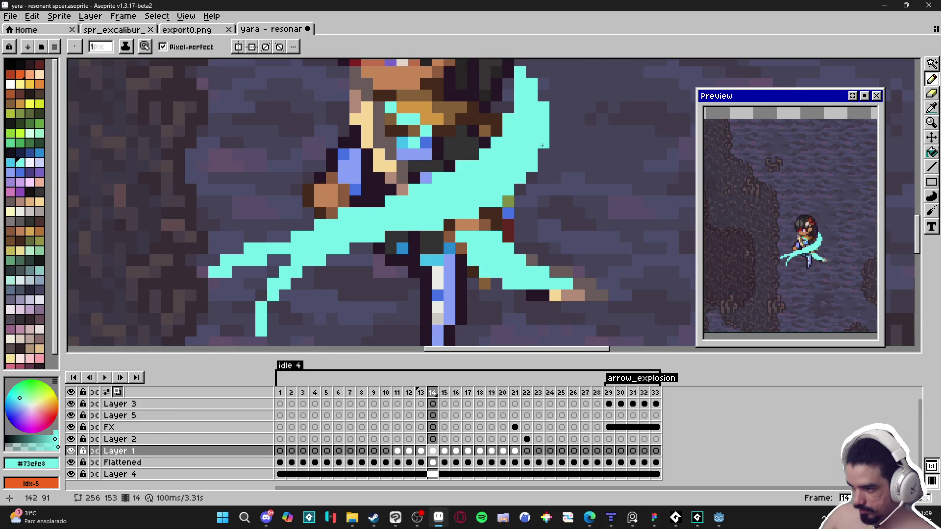
pyautogui.scroll(-3, 538, 196)
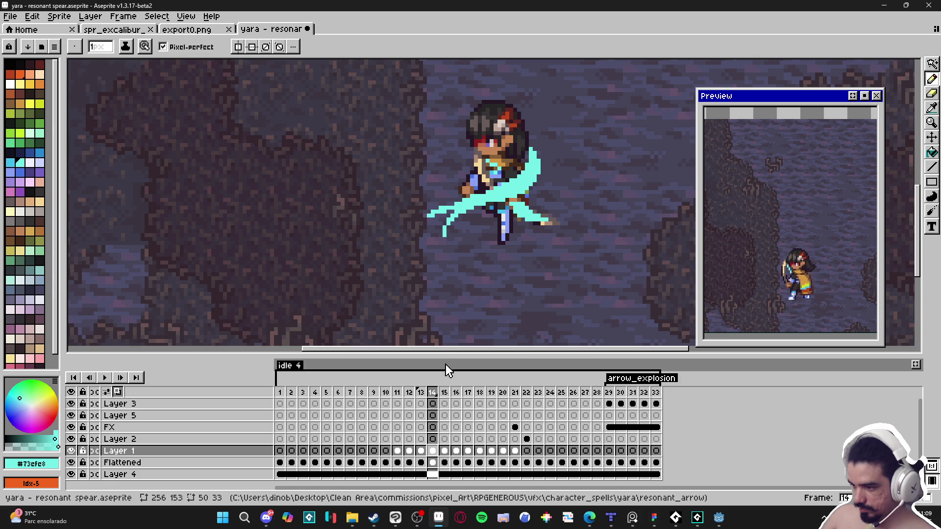
pyautogui.click(445, 456)
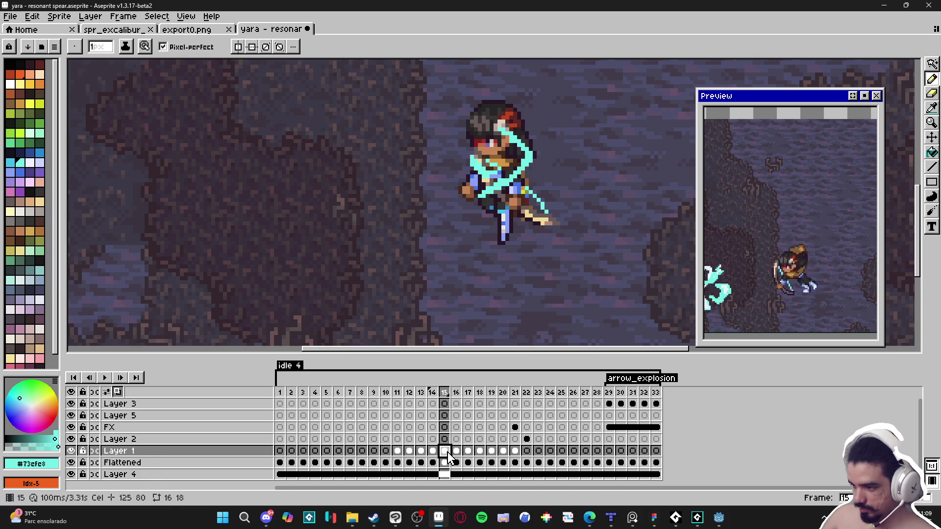
# - Compare with frame 14, paint cyan pixels on frame 15's slash right side, and save
pyautogui.scroll(2, 518, 184)
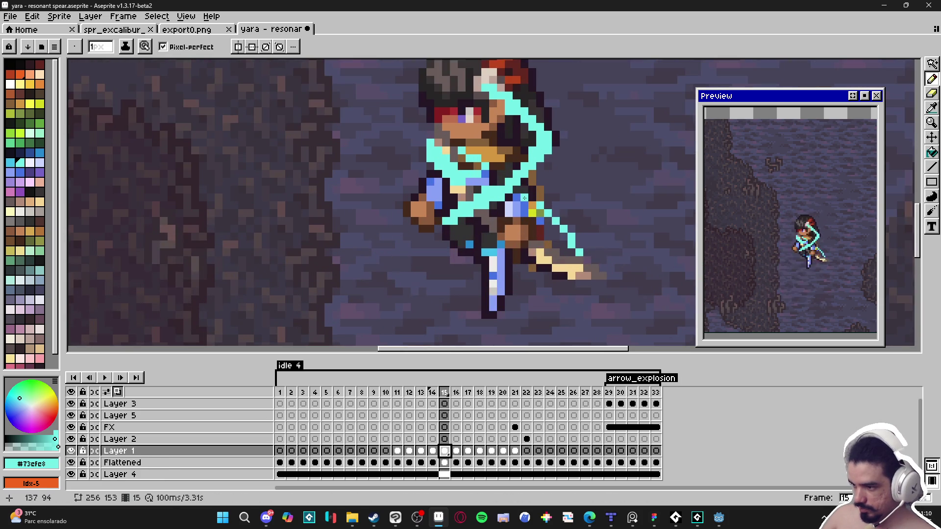
pyautogui.scroll(-1, 545, 201)
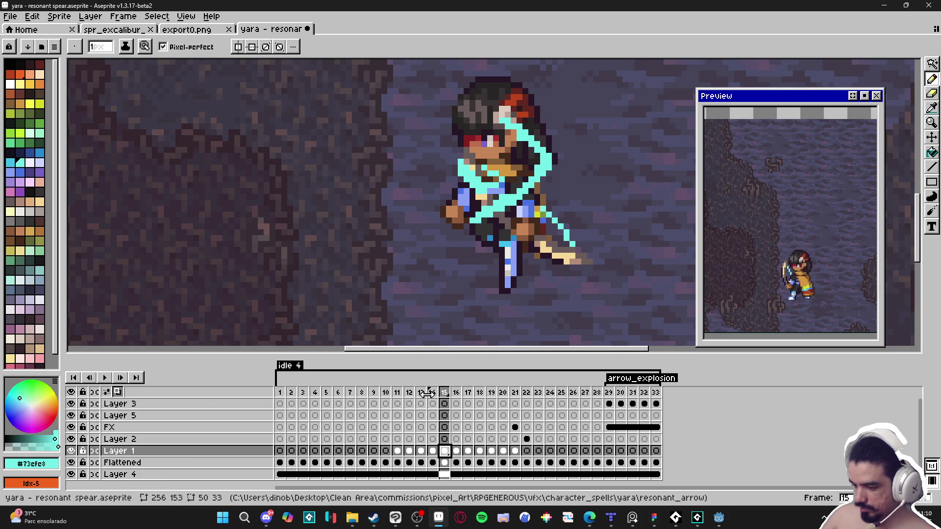
pyautogui.click(433, 396)
pyautogui.click(446, 395)
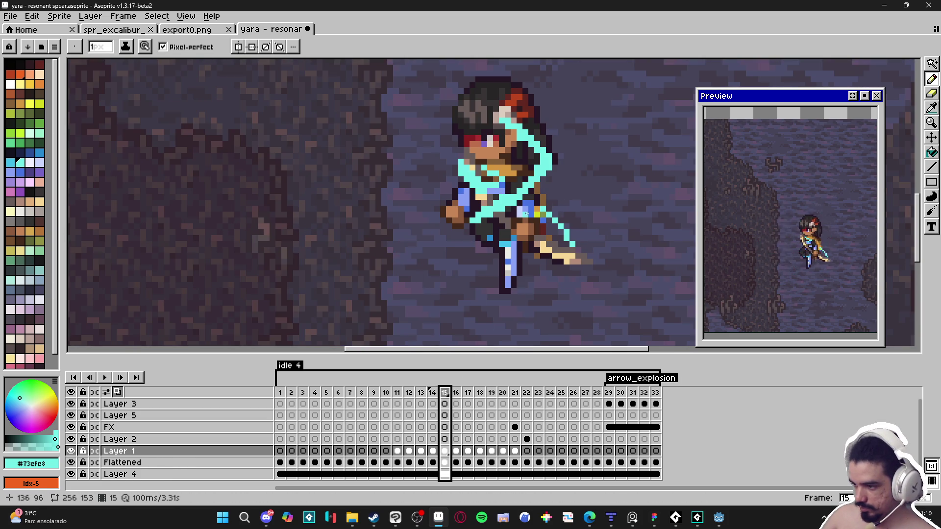
pyautogui.moveTo(533, 138); pyautogui.dragTo(560, 170)
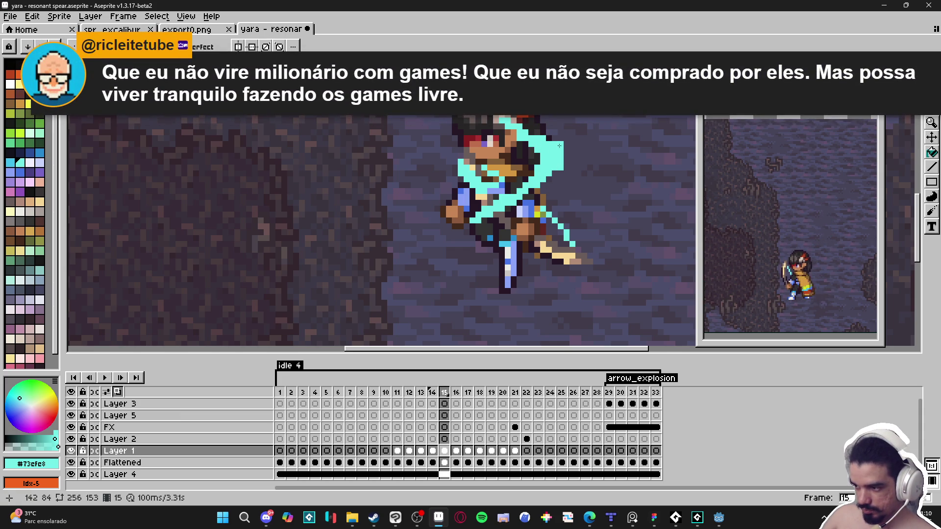
pyautogui.hotkey('ctrl', 's')
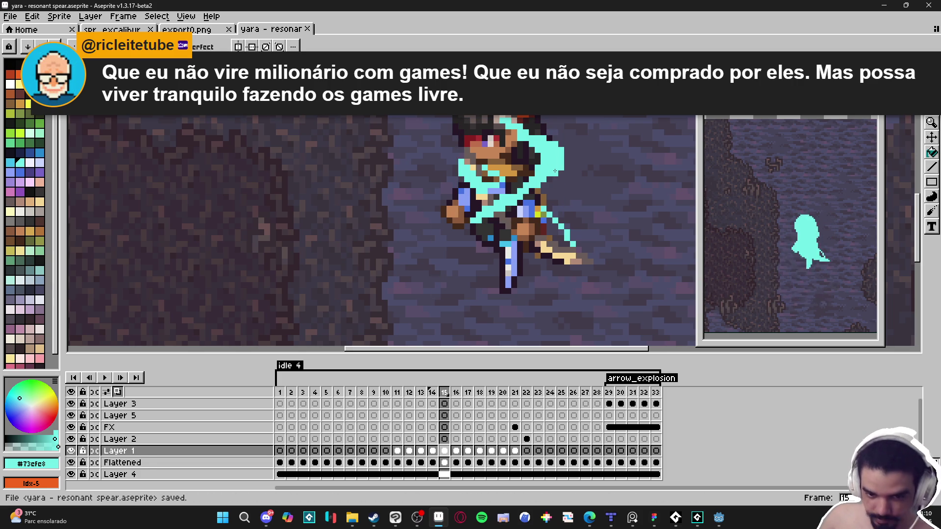
# - Add cyan pixels at the slash's top-right edge near the spear
pyautogui.scroll(1, 556, 177)
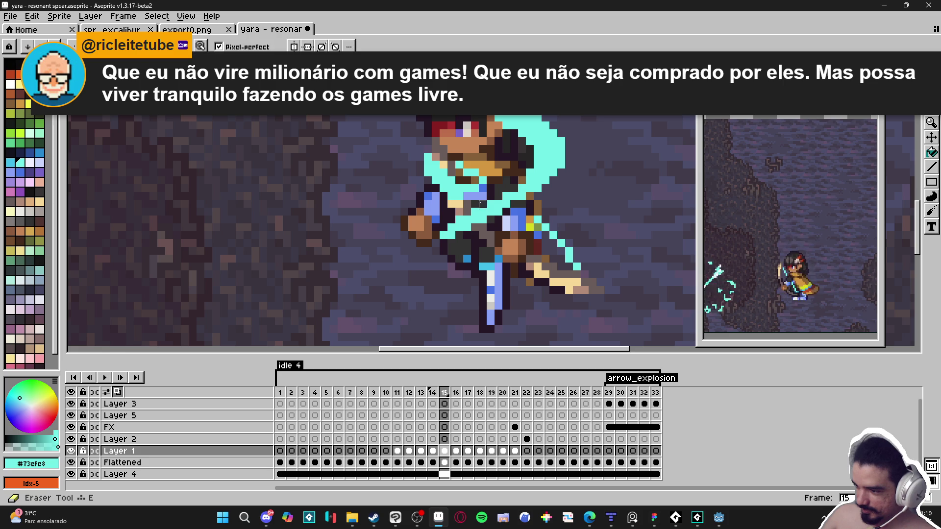
pyautogui.press('b')
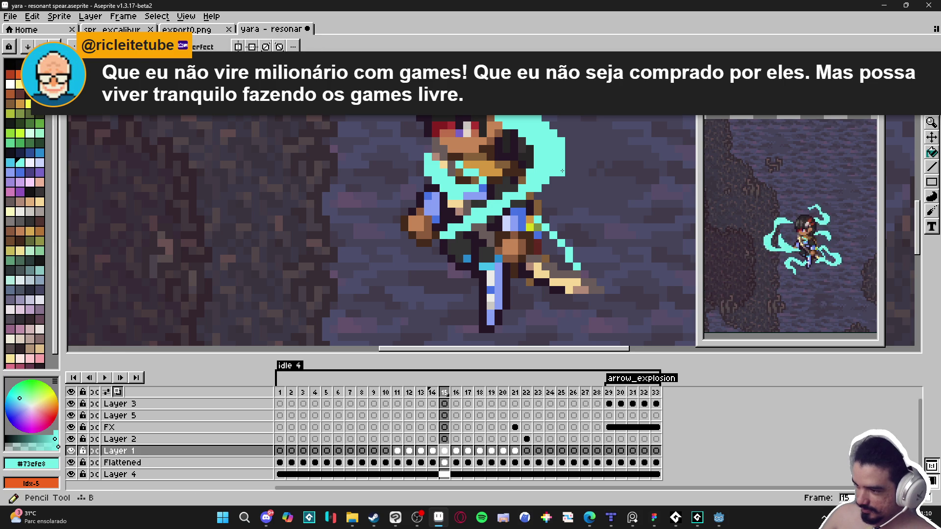
pyautogui.moveTo(571, 162); pyautogui.dragTo(569, 144)
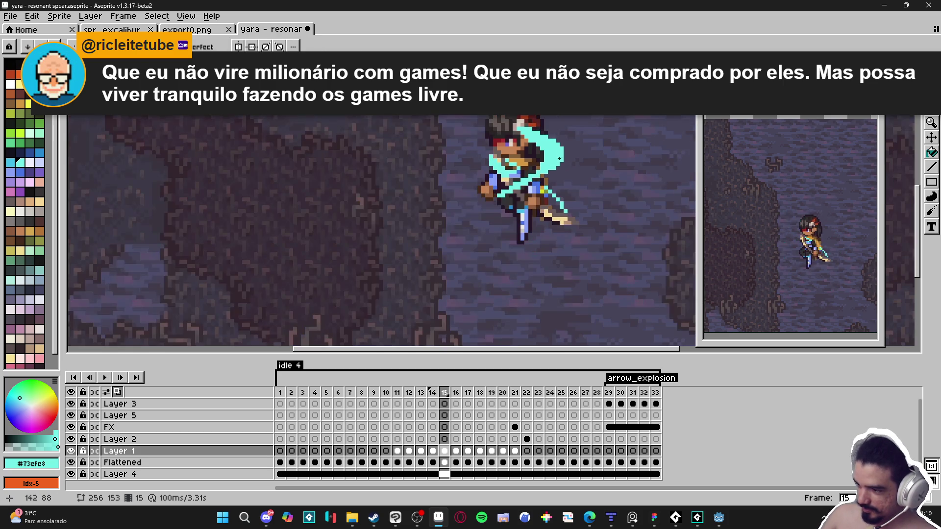
pyautogui.press('v')
pyautogui.scroll(1, 525, 168)
pyautogui.scroll(-1, 525, 168)
# - Sample the orange from the sprite and switch between the Flattened layer and Layer 1
pyautogui.hotkey('alt', 'Down')
pyautogui.press('e')
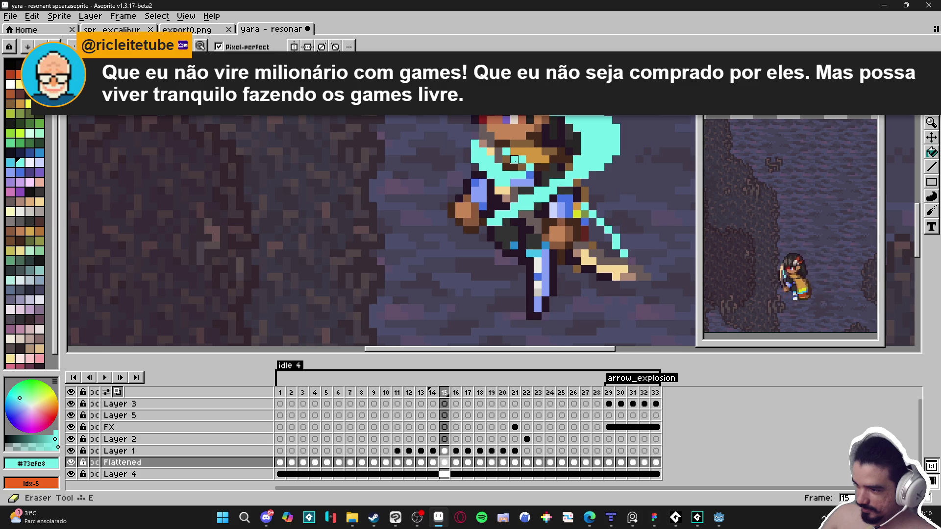
pyautogui.keyDown('alt'); pyautogui.click(517, 157); pyautogui.keyUp('alt')
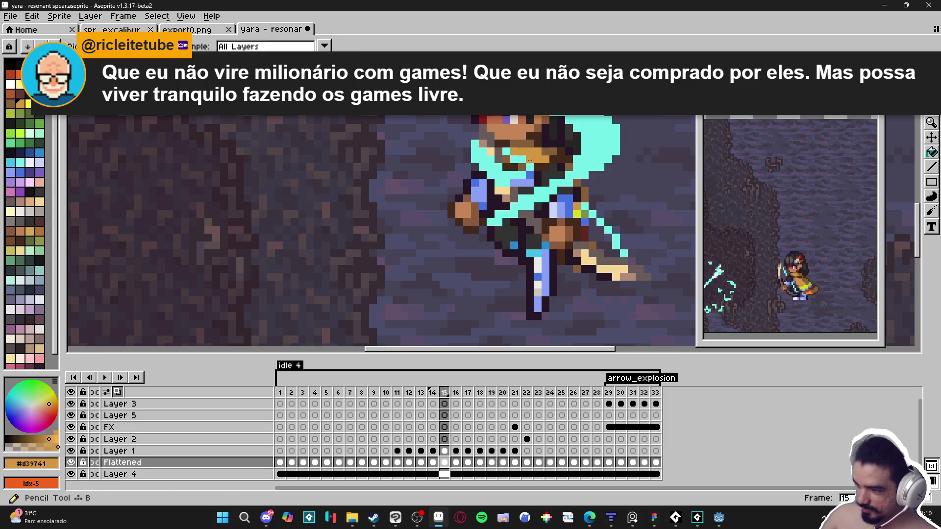
pyautogui.press('alt')
pyautogui.press('v')
pyautogui.keyDown('ctrl'); pyautogui.click(510, 186); pyautogui.keyUp('ctrl')
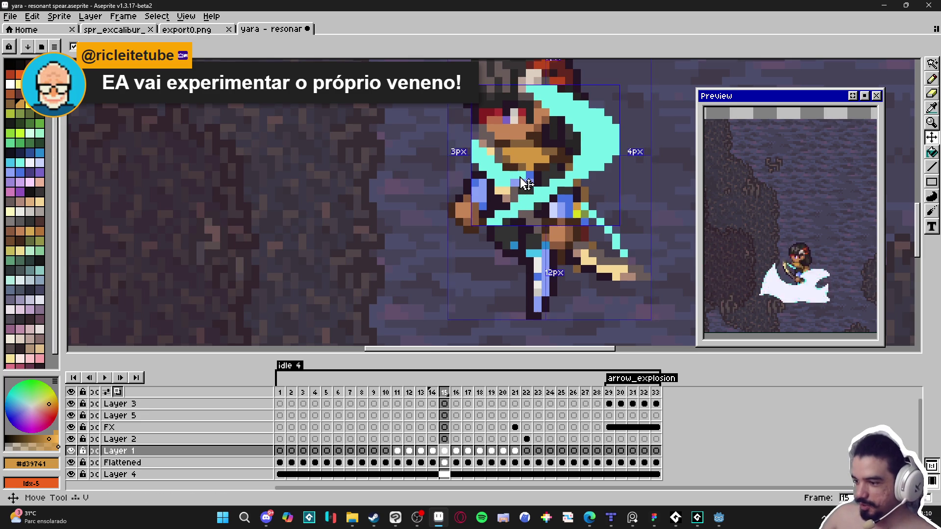
pyautogui.hotkey('alt', 'Down')
pyautogui.press('b')
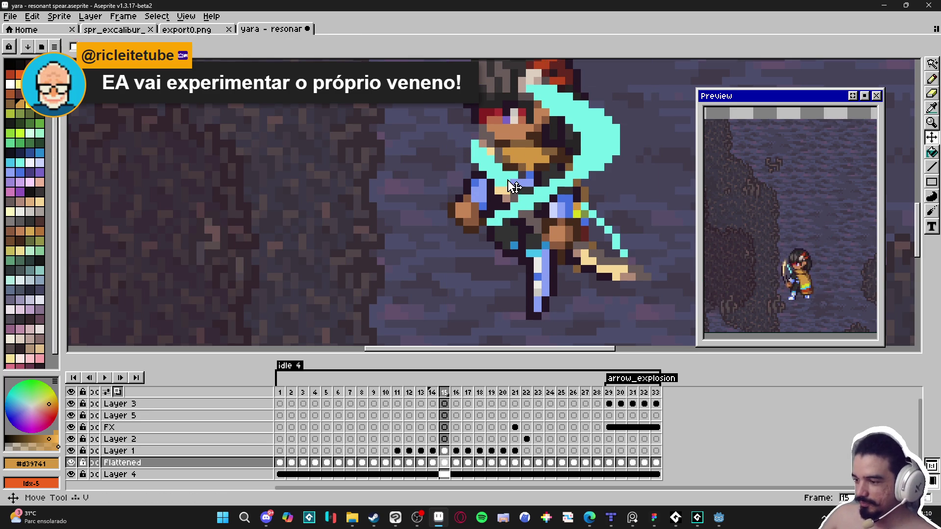
pyautogui.keyDown('ctrl'); pyautogui.click(523, 170); pyautogui.keyUp('ctrl')
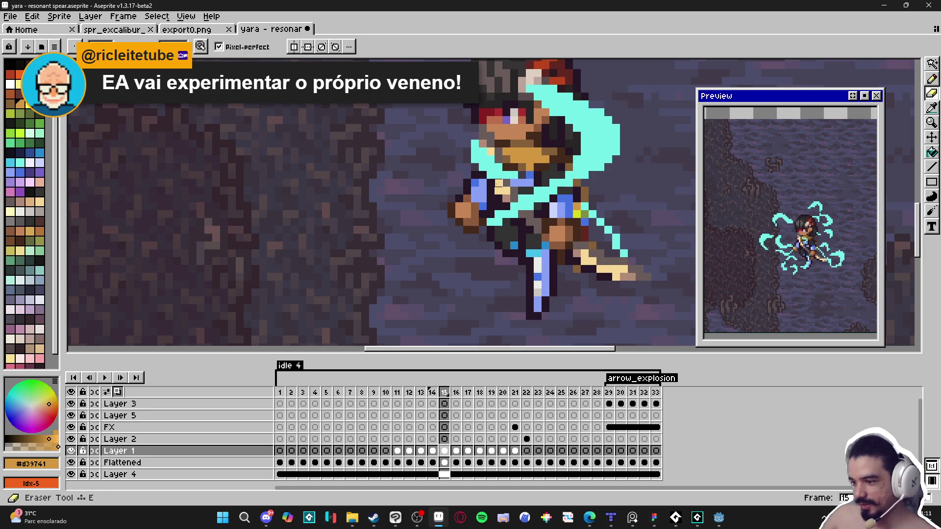
pyautogui.scroll(-2, 529, 200)
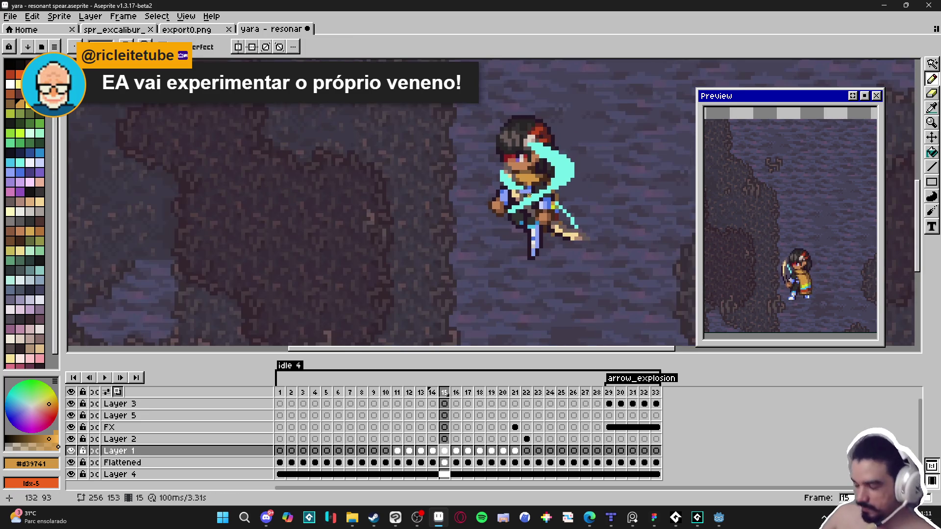
# - Flip through frames 13 to 15 to review the slash, then save
pyautogui.click(433, 394)
pyautogui.click(444, 392)
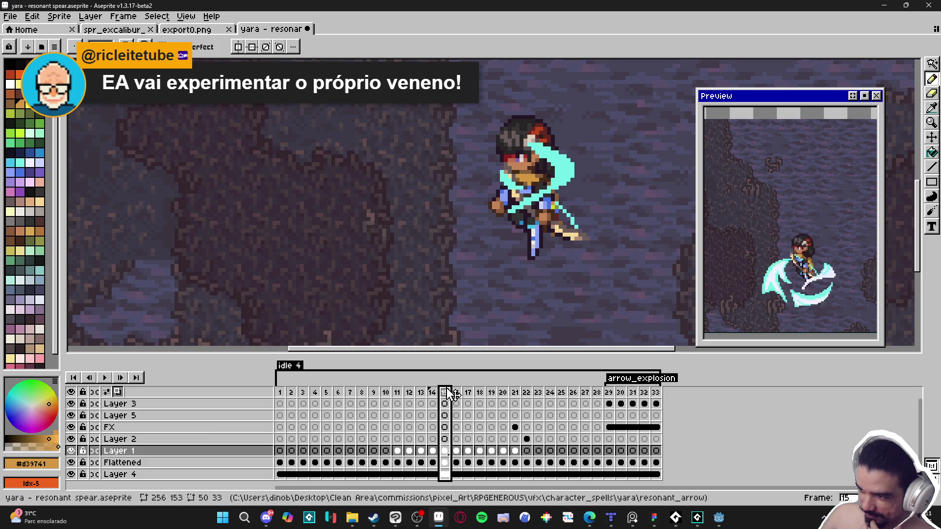
pyautogui.click(432, 393)
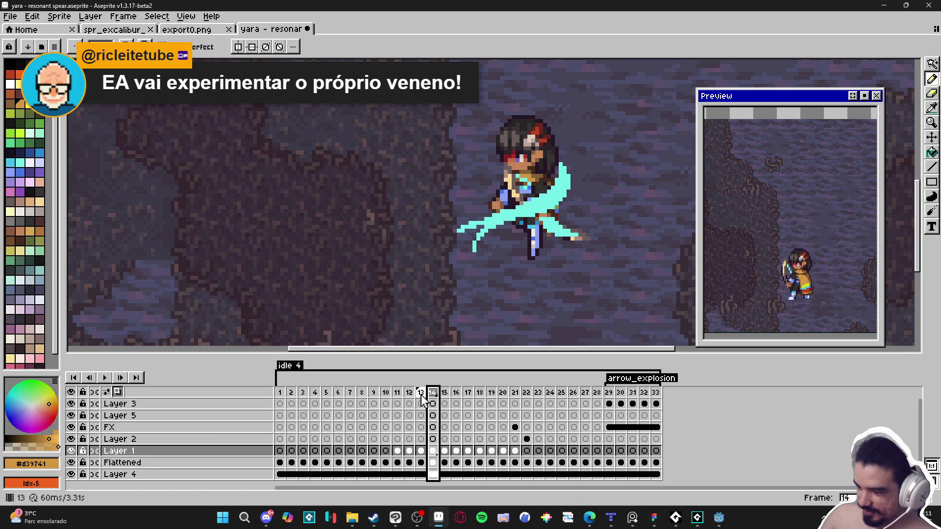
pyautogui.click(421, 393)
pyautogui.click(433, 400)
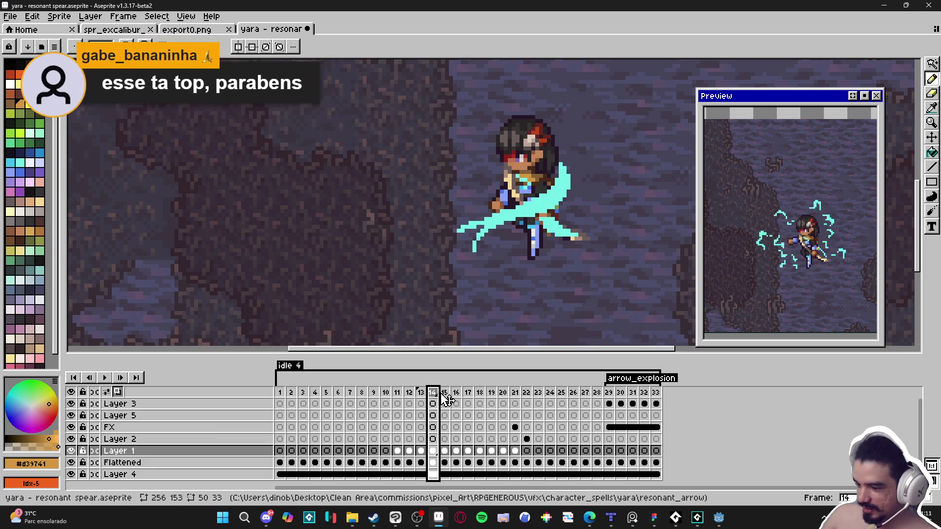
pyautogui.click(447, 400)
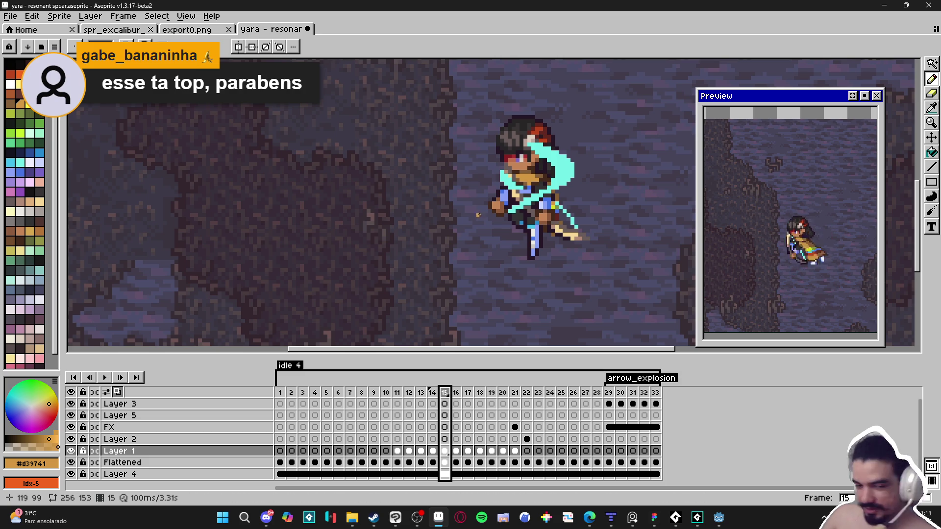
pyautogui.hotkey('ctrl', 's')
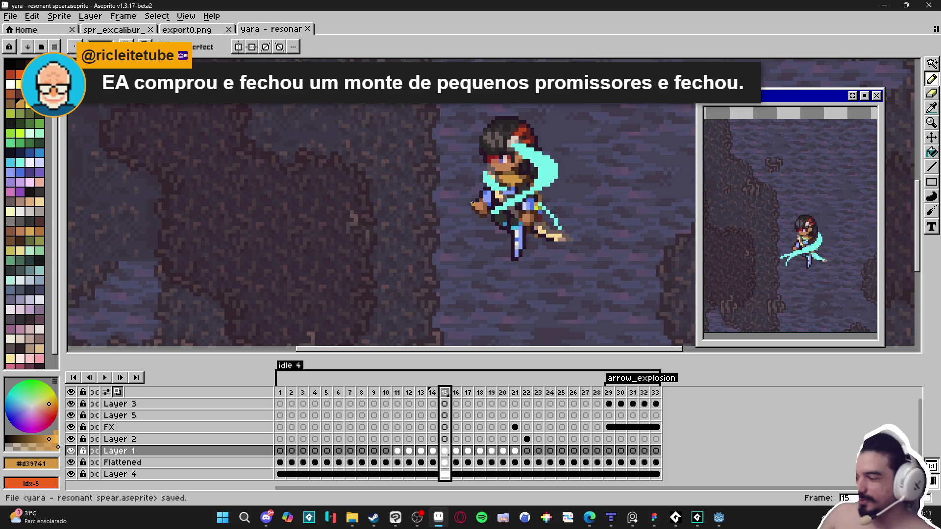
# - On the Flattened layer, erase stray cyan pixels and the diagonal cyan streak from frame 15
pyautogui.click(432, 395)
pyautogui.press('Right')
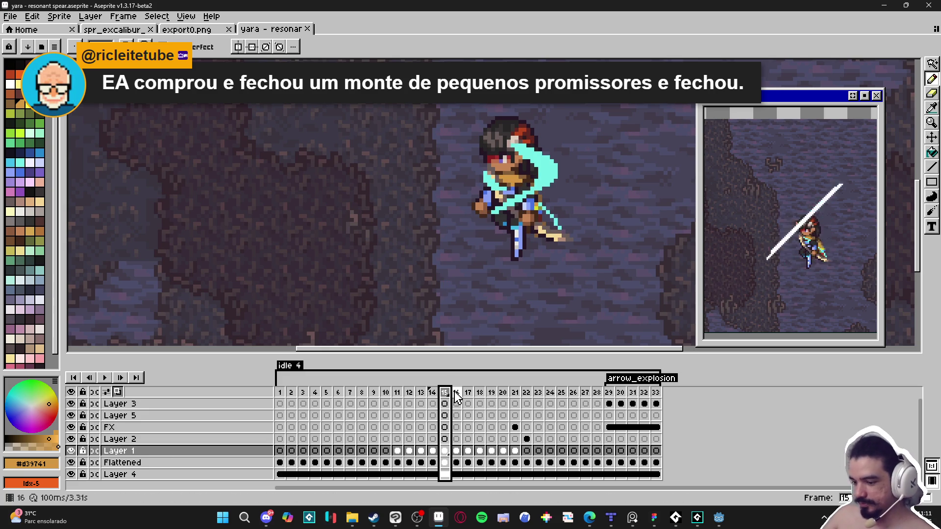
pyautogui.click(432, 395)
pyautogui.press('Right')
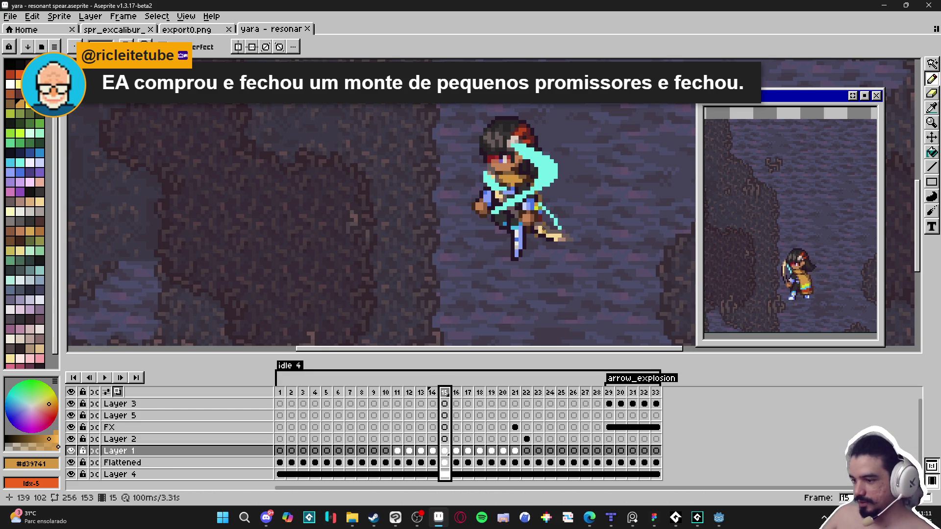
pyautogui.scroll(4, 566, 225)
pyautogui.press('e')
pyautogui.hotkey('alt', 'Down')
pyautogui.click(548, 229)
pyautogui.click(548, 217)
pyautogui.moveTo(536, 206); pyautogui.dragTo(500, 171)
pyautogui.click(559, 241)
pyautogui.scroll(-3, 559, 242)
# - Zoom out, compare frames 14 and 15, and save the file
pyautogui.hotkey('alt', 'Up')
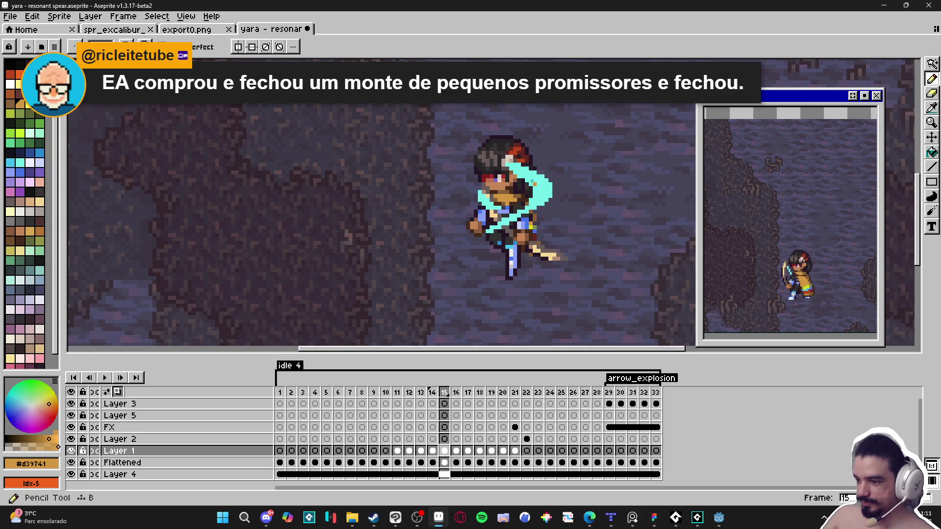
pyautogui.click(432, 392)
pyautogui.click(444, 392)
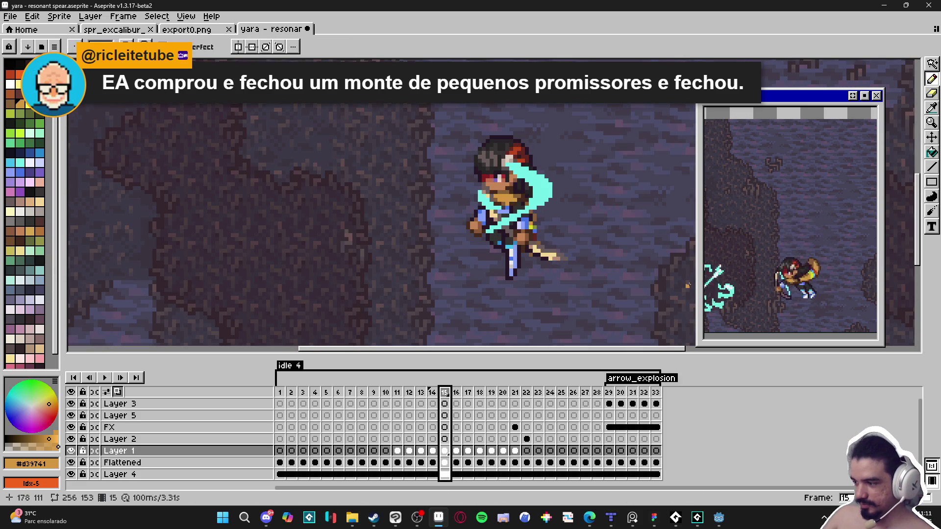
pyautogui.hotkey('ctrl', 's')
pyautogui.click(432, 392)
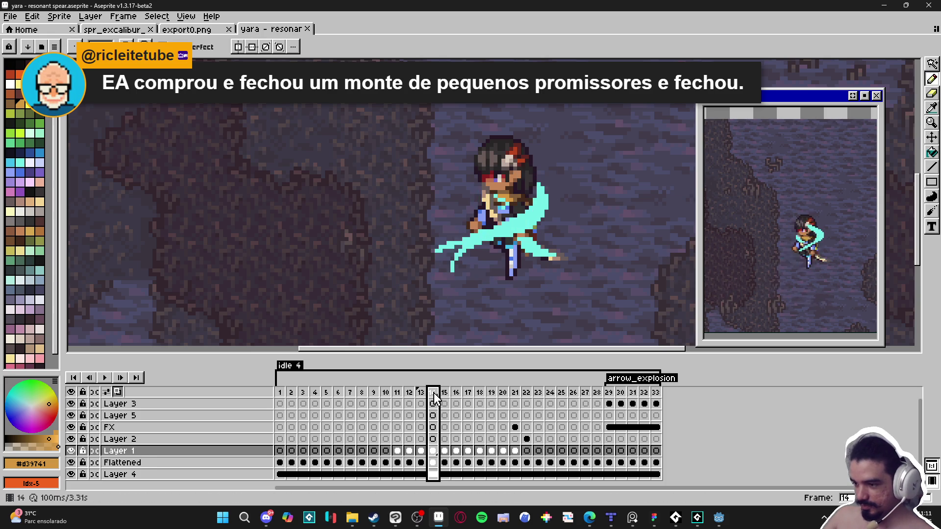
pyautogui.click(444, 393)
# - Eyedrop the cyan and fill the gaps along the swirl's top and right edge
pyautogui.scroll(1, 544, 178)
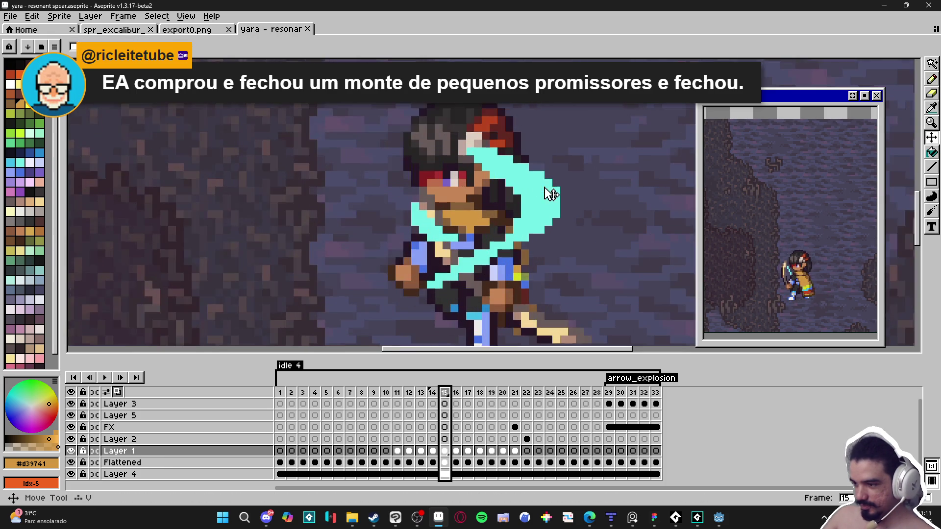
pyautogui.scroll(1, 515, 166)
pyautogui.keyDown('alt'); pyautogui.click(498, 156); pyautogui.keyUp('alt')
pyautogui.click(505, 152)
pyautogui.click(483, 140)
pyautogui.click(494, 140)
pyautogui.click(518, 152)
pyautogui.click(541, 164)
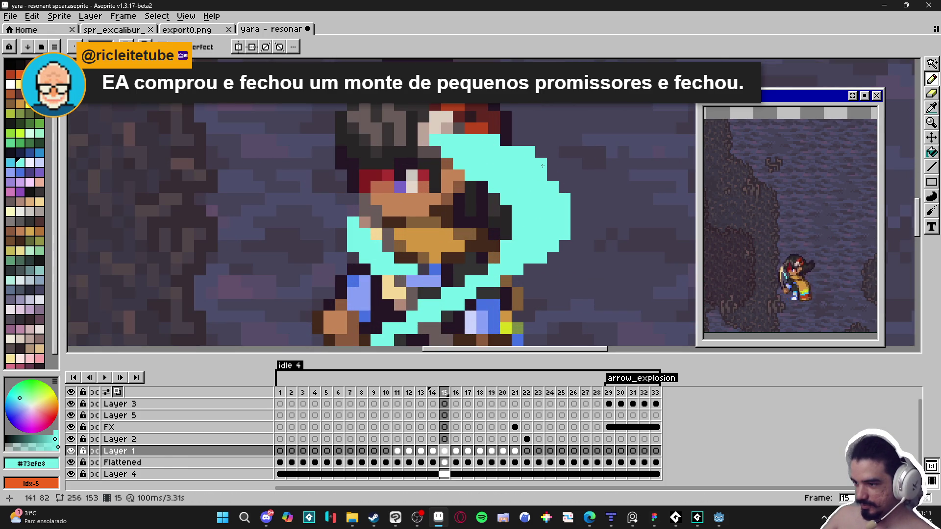
pyautogui.click(553, 175)
pyautogui.click(564, 188)
# - Switch to the Eraser, save the spear animation, and go to frame 16
pyautogui.scroll(-1, 555, 227)
pyautogui.scroll(1, 556, 227)
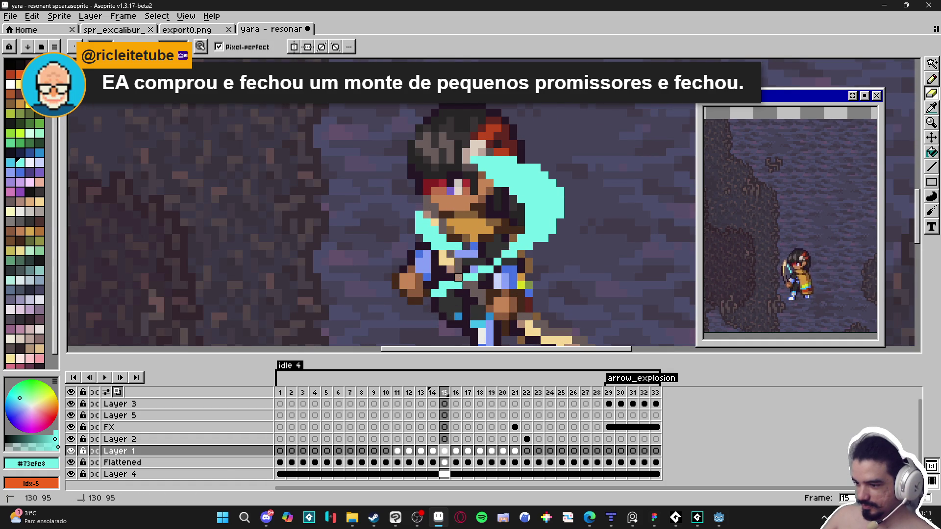
pyautogui.press('e')
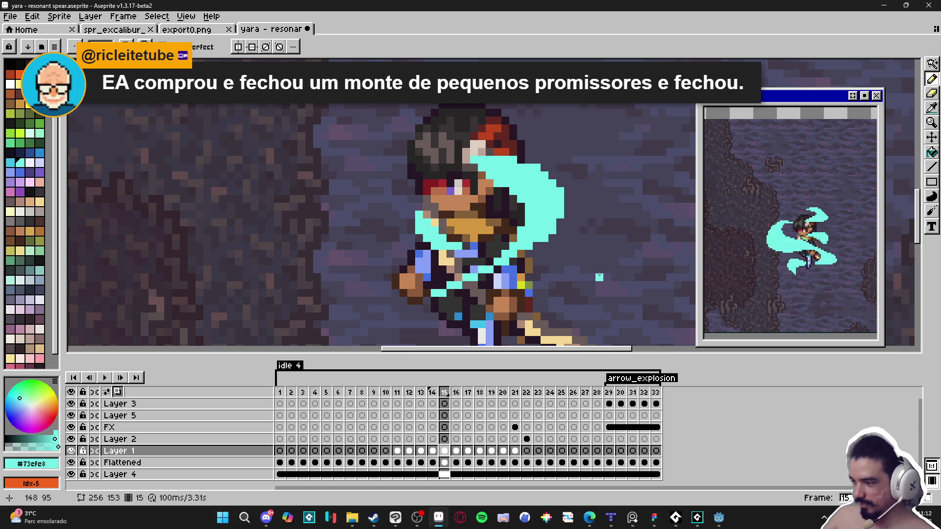
pyautogui.scroll(-2, 554, 267)
pyautogui.hotkey('ctrl', 's')
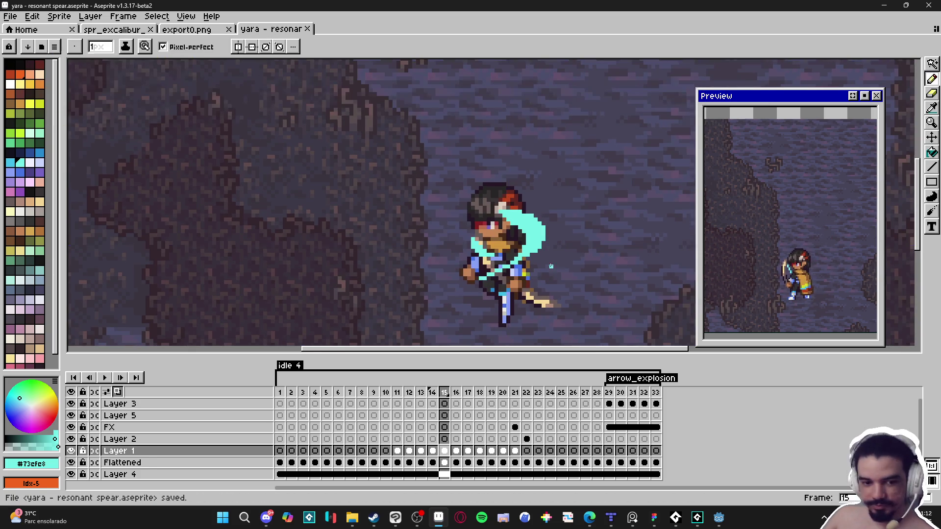
pyautogui.click(456, 392)
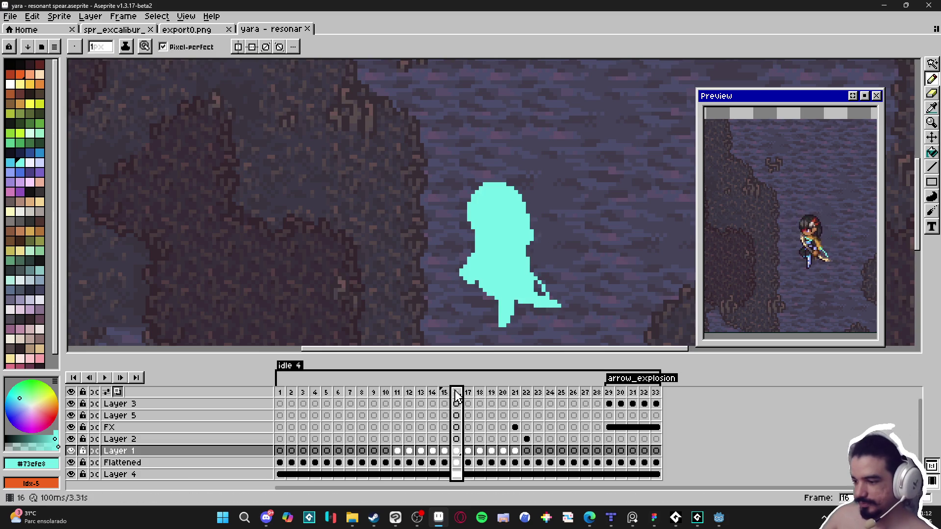
# - Go to frame 17, sample the character's brown, and make Layer 1 active
pyautogui.click(469, 392)
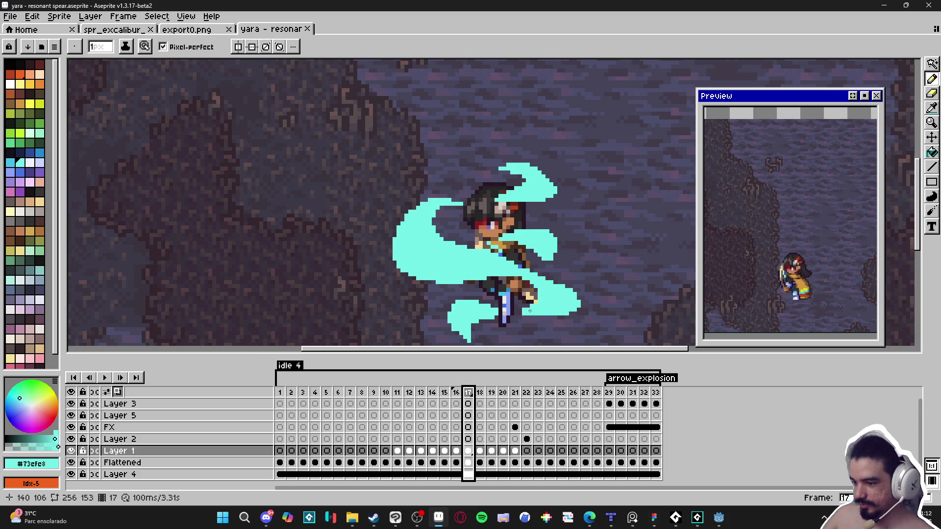
pyautogui.scroll(2, 496, 264)
pyautogui.keyDown('ctrl'); pyautogui.click(503, 241); pyautogui.keyUp('ctrl')
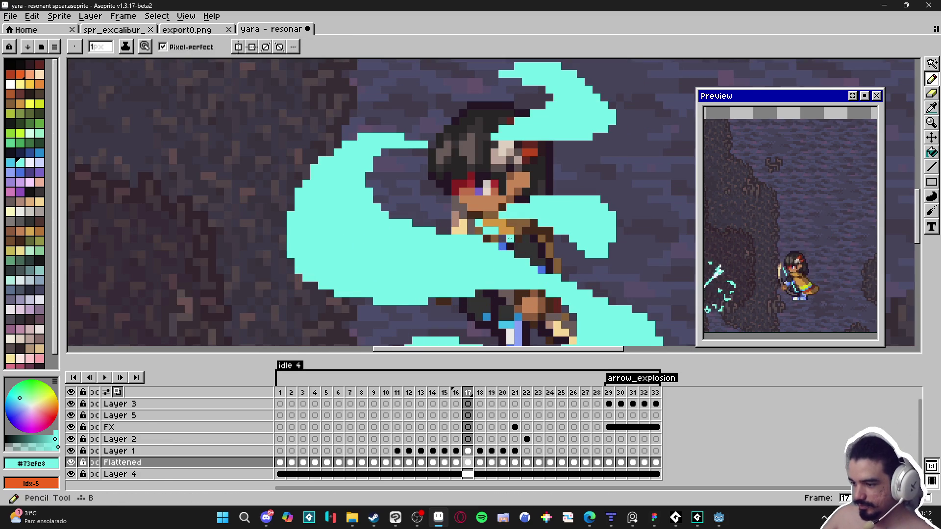
pyautogui.press('b')
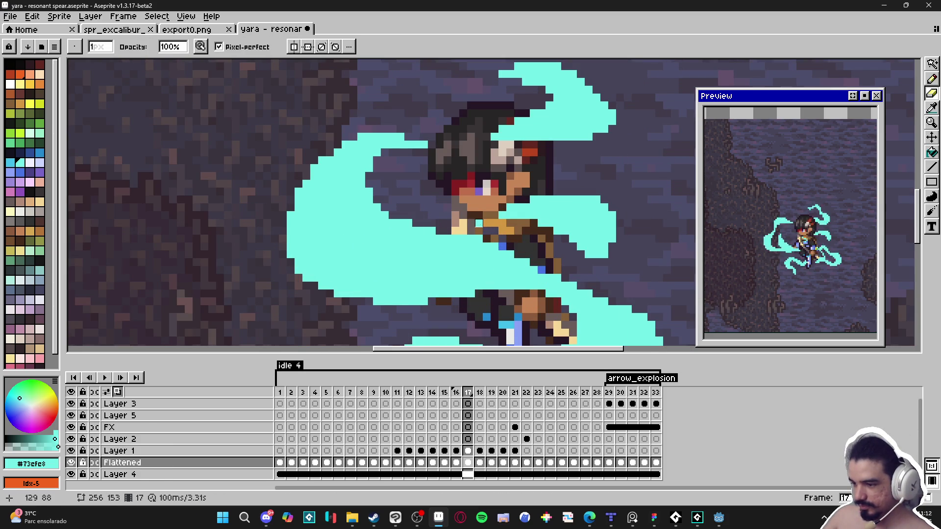
pyautogui.keyDown('alt'); pyautogui.click(507, 231); pyautogui.keyUp('alt')
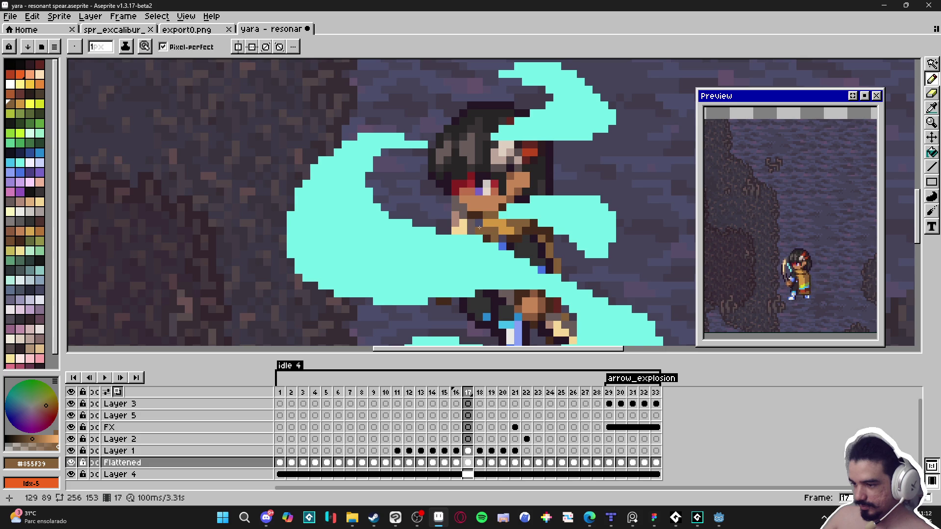
pyautogui.keyDown('ctrl'); pyautogui.click(479, 265); pyautogui.keyUp('ctrl')
# - Re-pick the cyan swirl colour and save the file
pyautogui.scroll(-3, 483, 260)
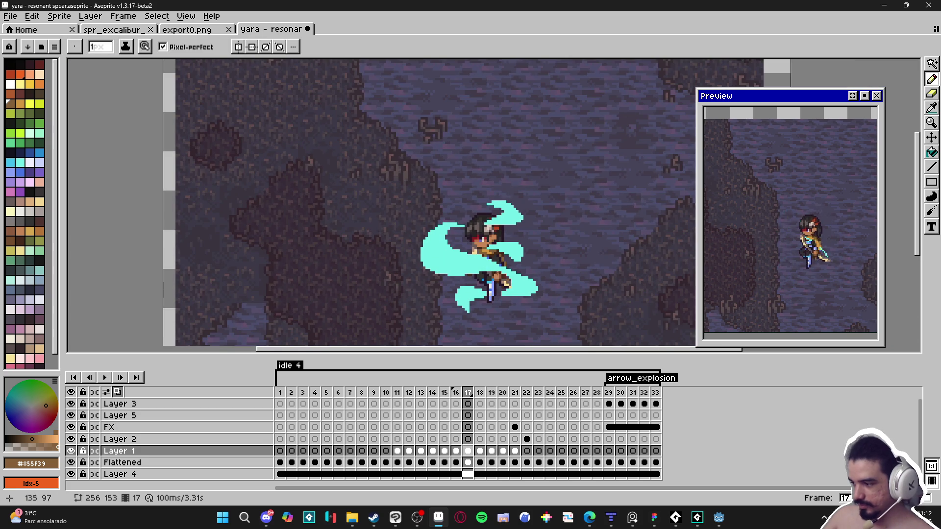
pyautogui.scroll(2, 541, 294)
pyautogui.scroll(1, 500, 294)
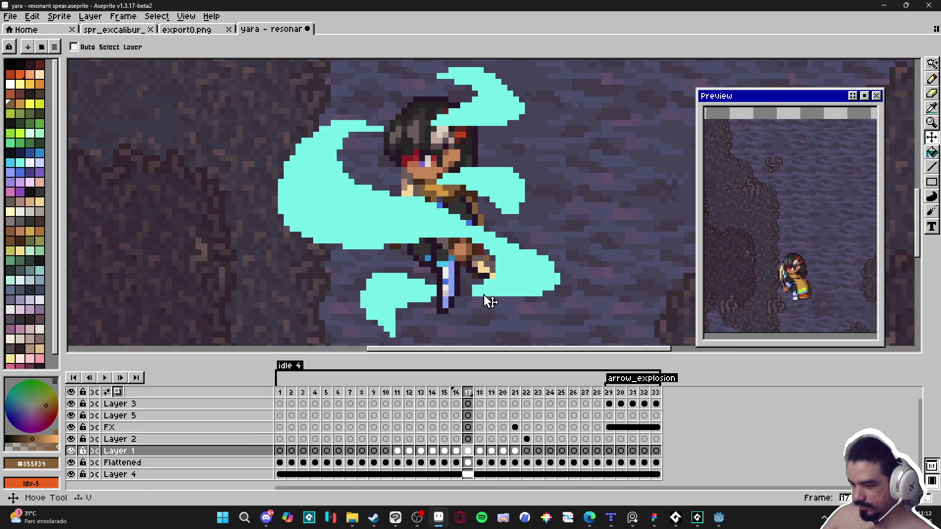
pyautogui.keyDown('alt'); pyautogui.click(479, 293); pyautogui.keyUp('alt')
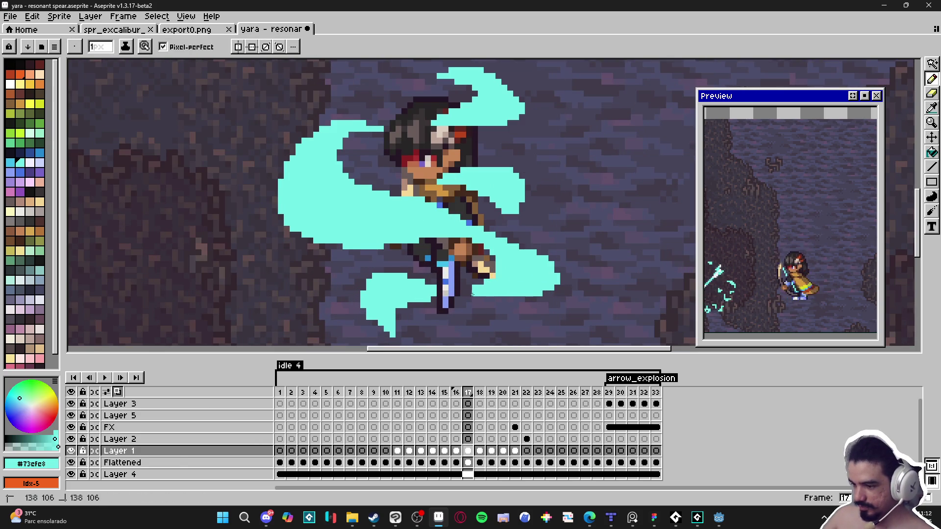
pyautogui.scroll(-2, 477, 292)
pyautogui.hotkey('ctrl', 's')
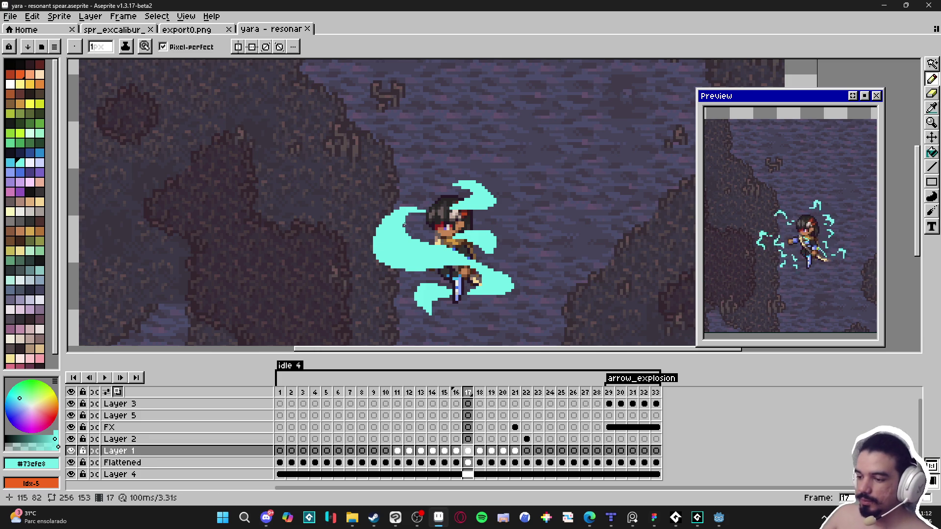
# - Erase the stray cyan pixel at the swirl's left edge and save
pyautogui.press('v')
pyautogui.scroll(3, 399, 220)
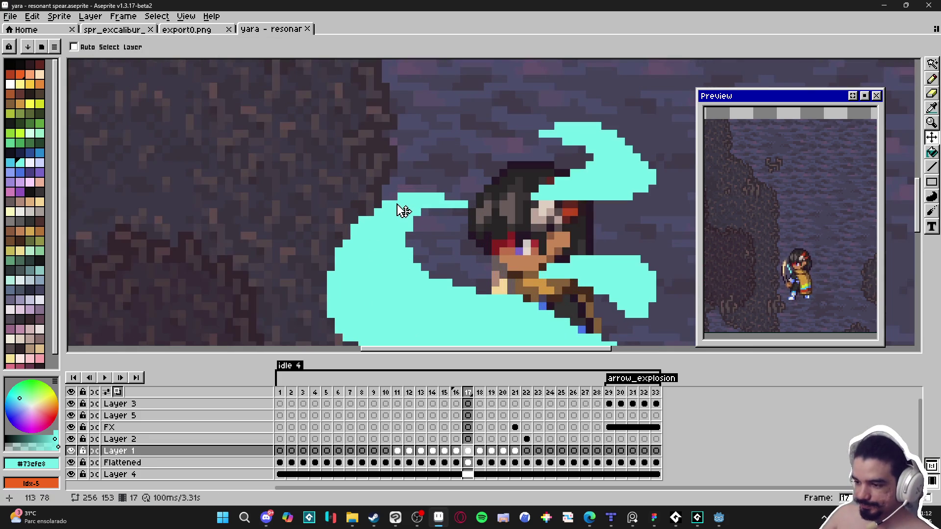
pyautogui.press('e')
pyautogui.click(386, 204)
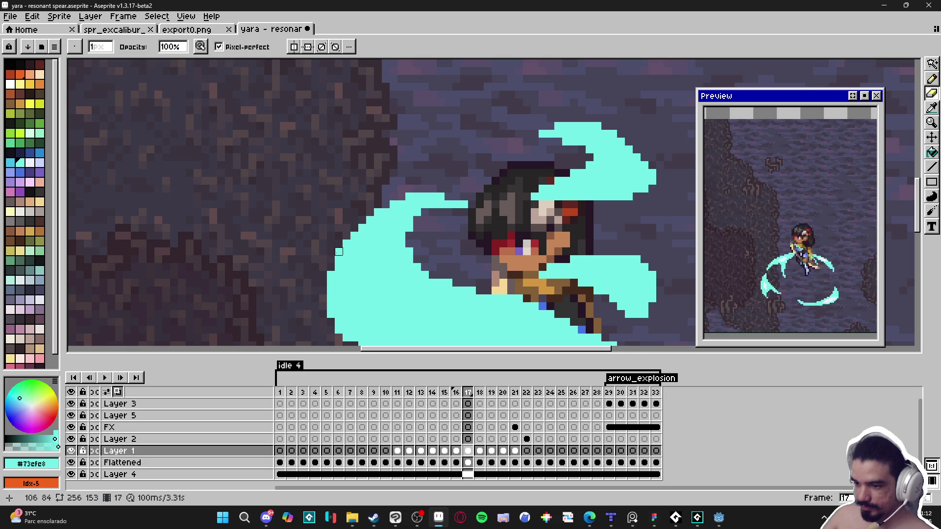
pyautogui.scroll(-3, 354, 251)
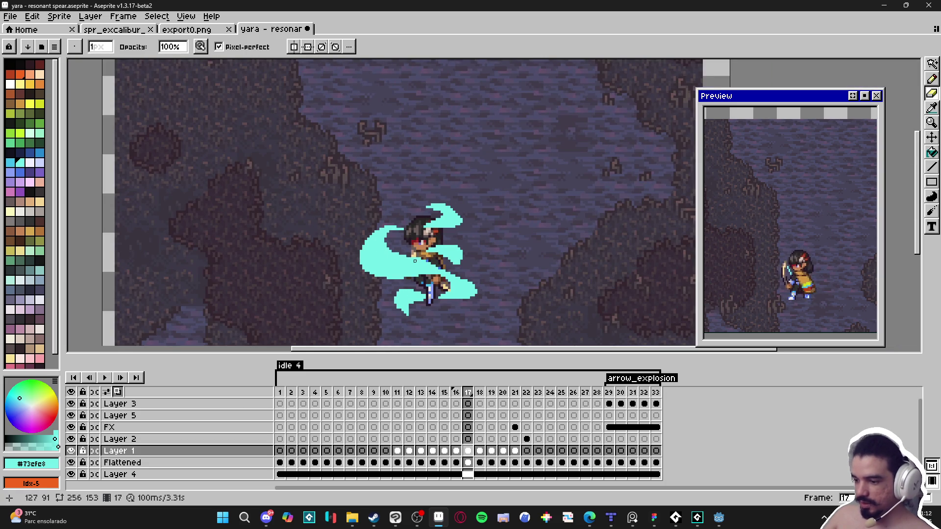
pyautogui.hotkey('ctrl', 's')
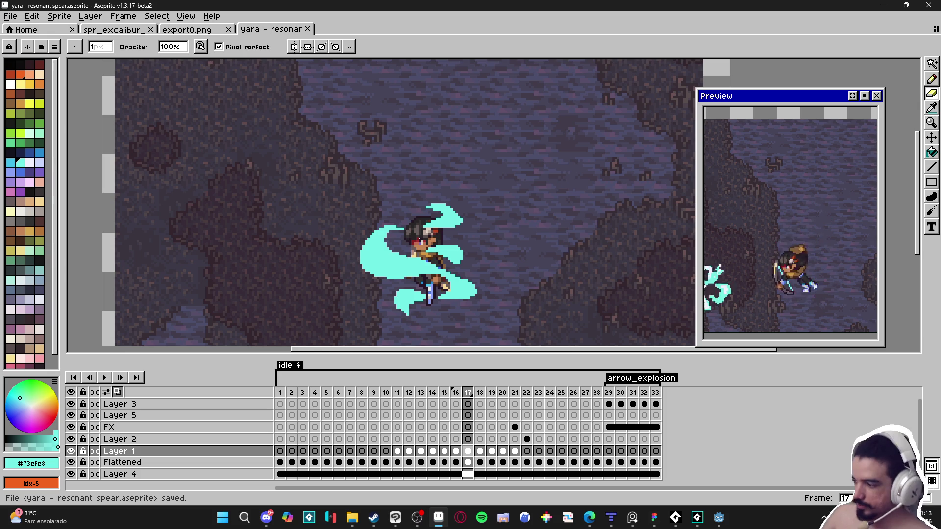
# - Pan the Preview window and the canvas to recentre the character
pyautogui.moveTo(806, 284)
pyautogui.mouseDown()
pyautogui.moveTo(843, 302)
pyautogui.moveTo(817, 299)
pyautogui.moveTo(827, 301)
pyautogui.mouseUp()
pyautogui.moveTo(380, 275); pyautogui.dragTo(372, 272)
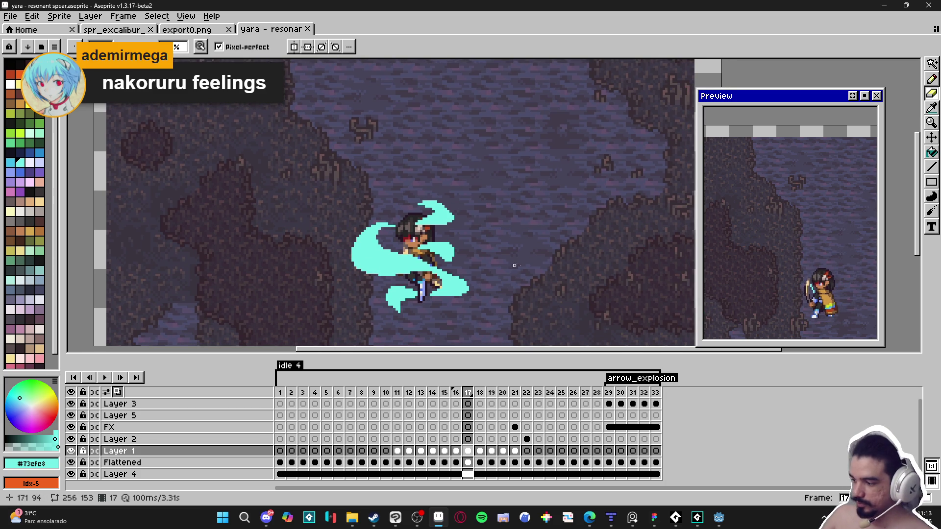
# - Drag the Preview window's left edge outward and centre the character in it
pyautogui.moveTo(700, 298); pyautogui.dragTo(658, 299)
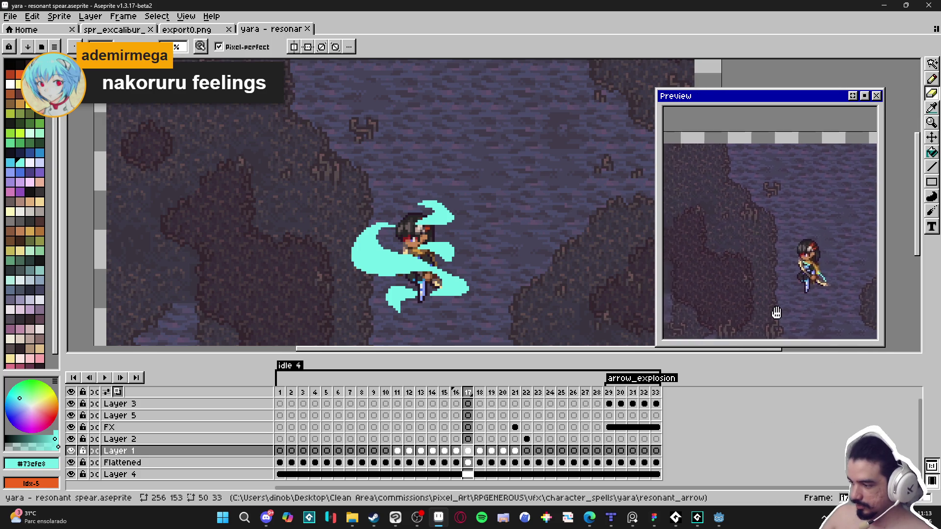
pyautogui.moveTo(787, 305); pyautogui.dragTo(807, 300)
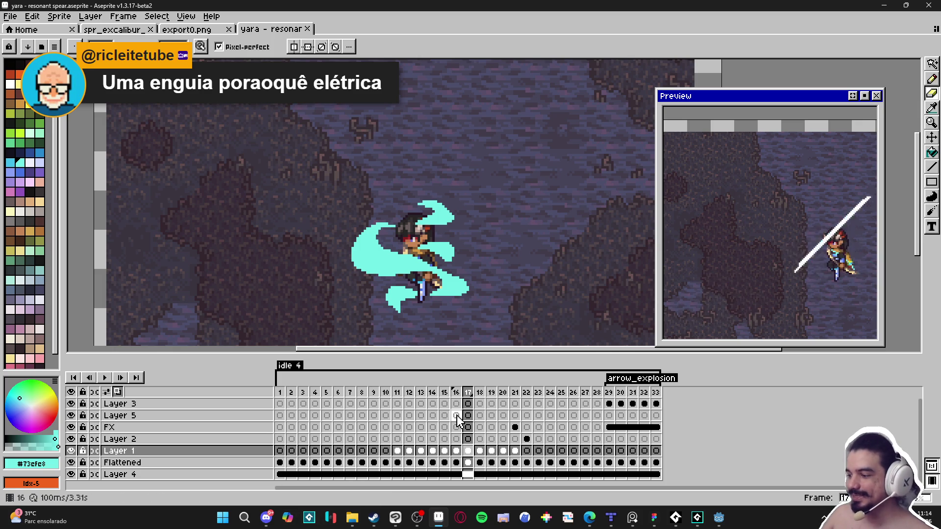
# - Open sqn_zeh_thunderstorm in GameMaker with an enlarged canvas, then return to Aseprite
pyautogui.click(698, 518)
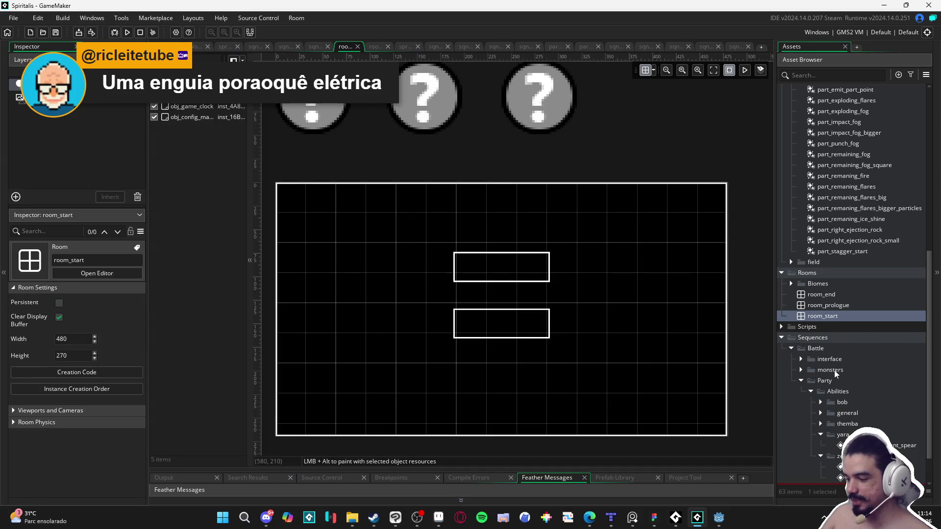
pyautogui.scroll(-2, 856, 381)
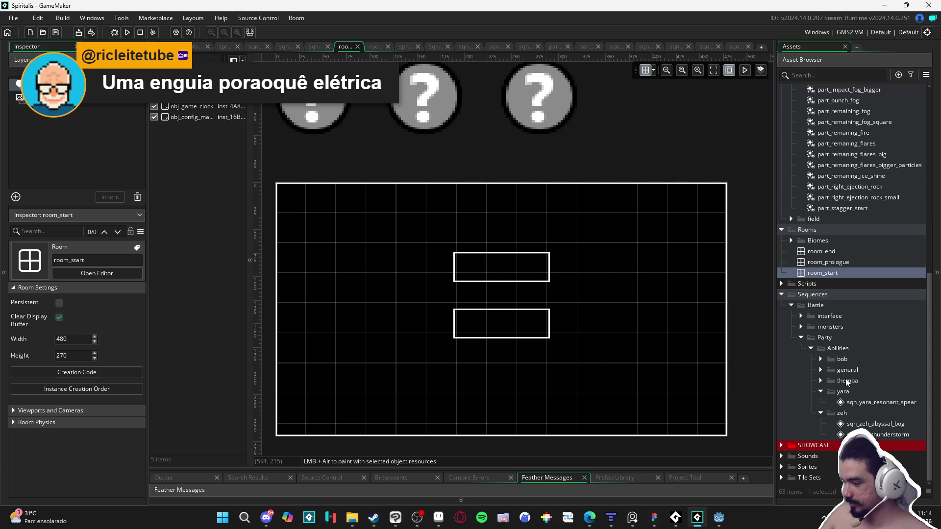
pyautogui.doubleClick(863, 435)
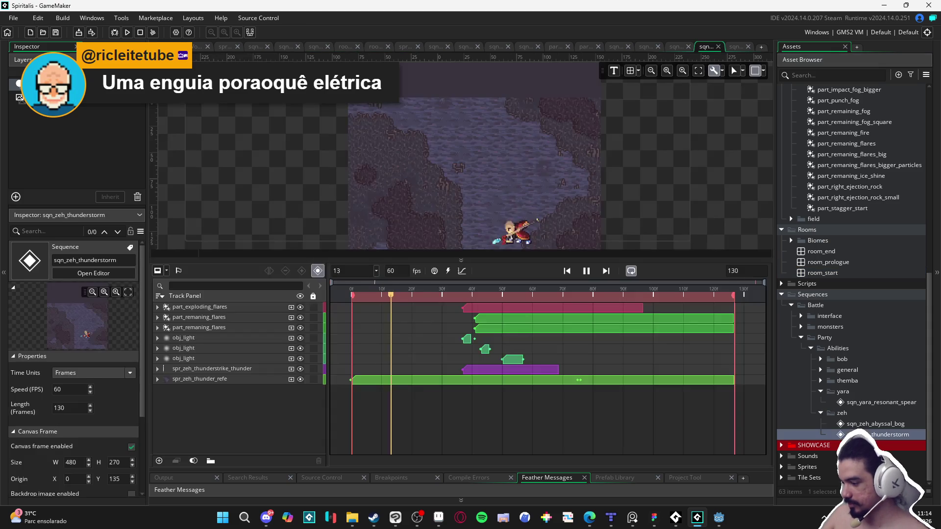
pyautogui.moveTo(576, 258); pyautogui.dragTo(576, 354)
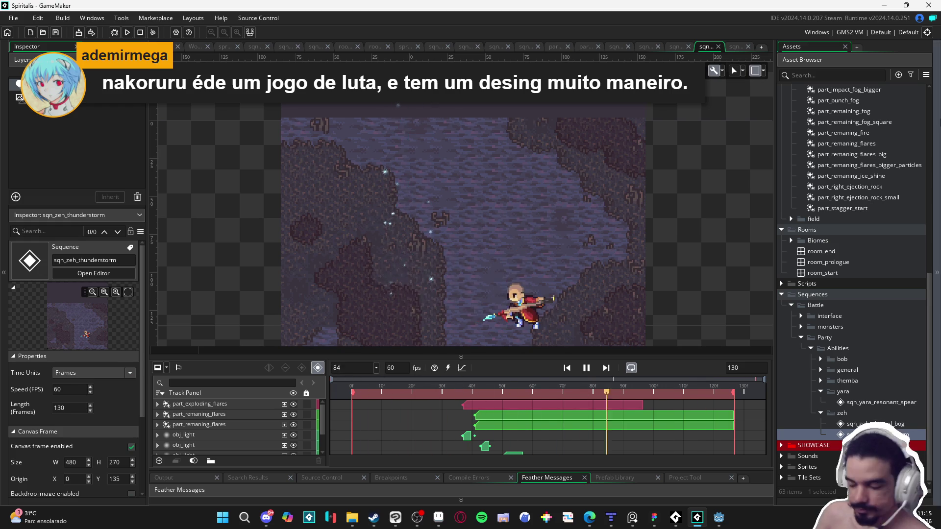
pyautogui.hotkey('alt', 'Tab')
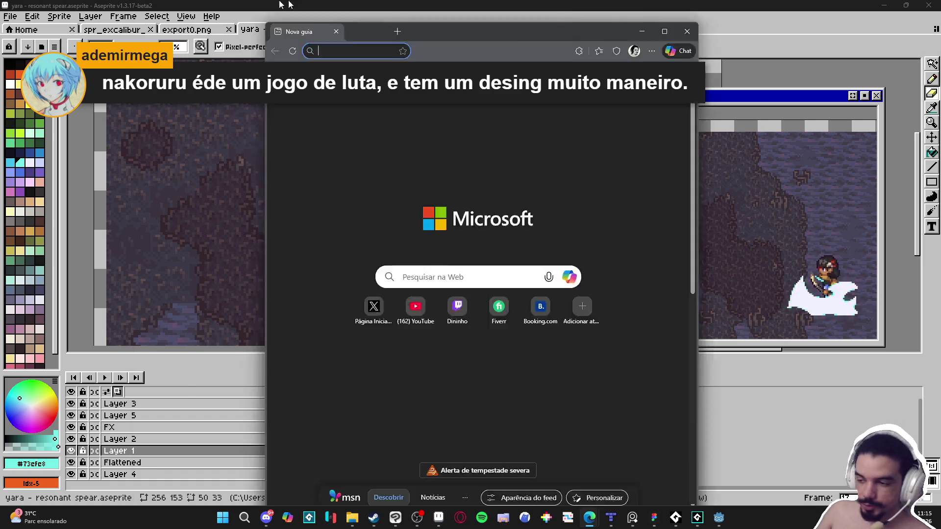
# - Search for 'nakoruru' and show the Imagens (image) results
pyautogui.write('nakoruru')
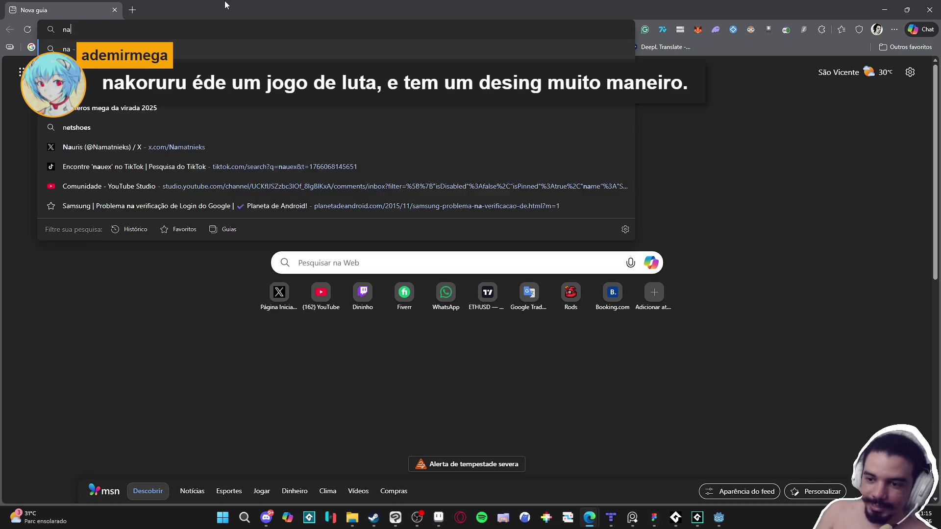
pyautogui.press('Return')
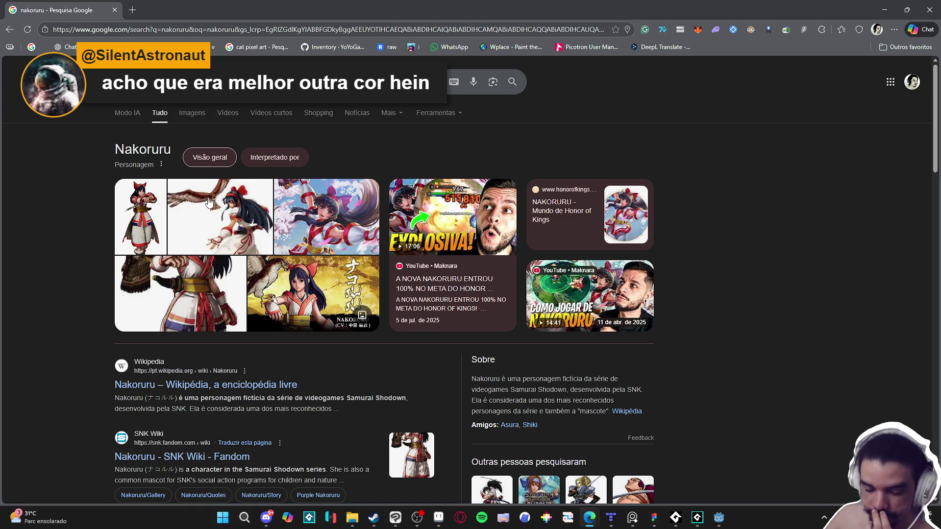
pyautogui.click(204, 116)
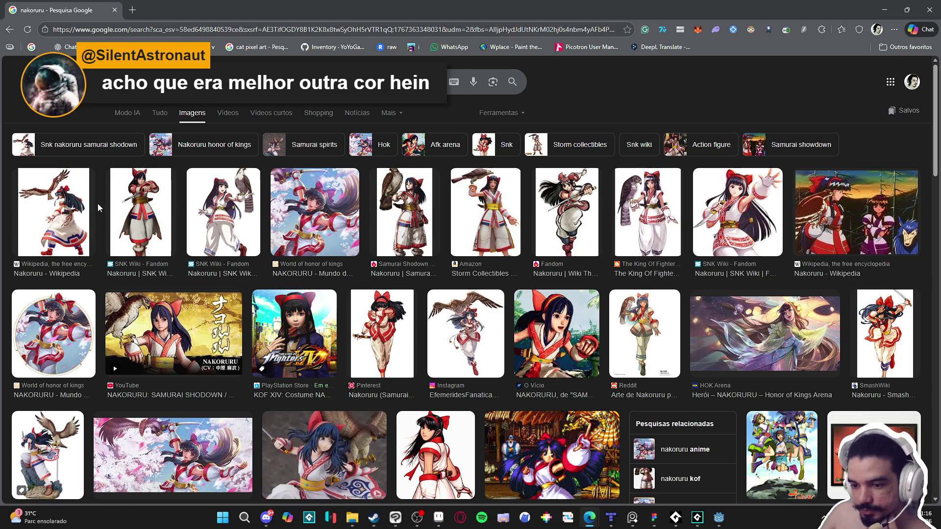
# - Preview the Wikipedia, SNK Wiki, Samurai Shodown Wikia and Storm Collectibles Nakoruru images
pyautogui.click(74, 214)
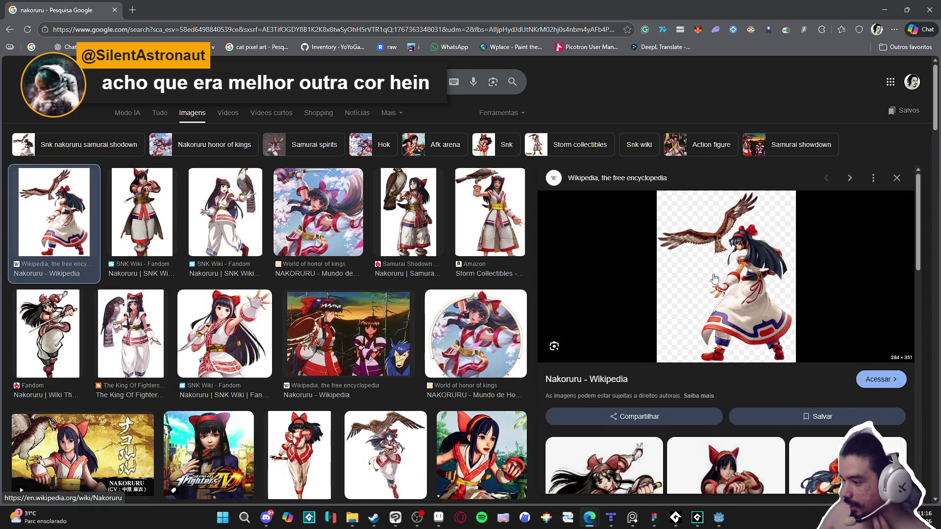
pyautogui.scroll(-2, 715, 274)
pyautogui.scroll(2, 722, 241)
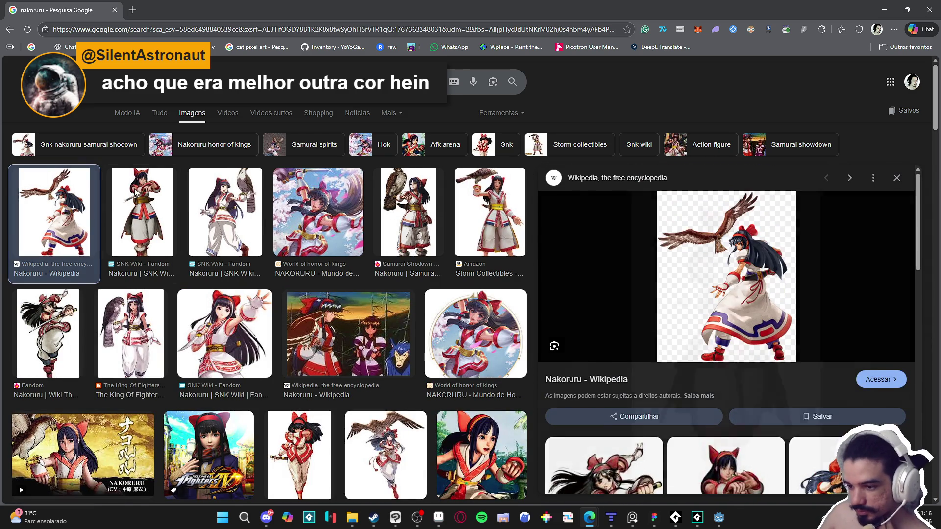
pyautogui.click(244, 217)
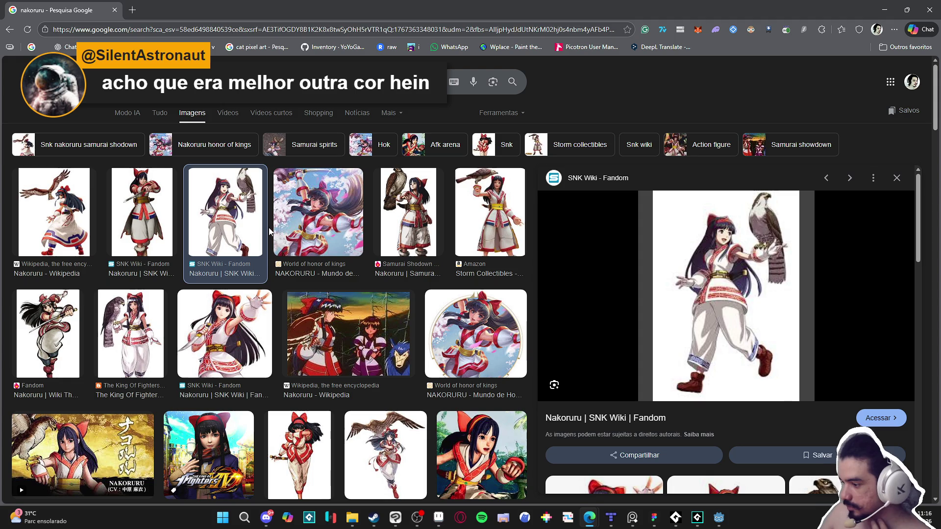
pyautogui.click(415, 228)
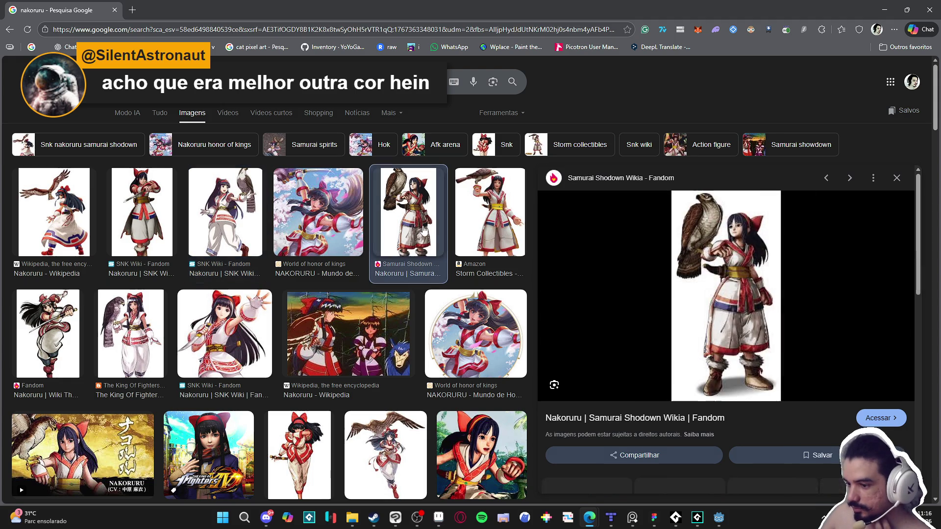
pyautogui.click(487, 228)
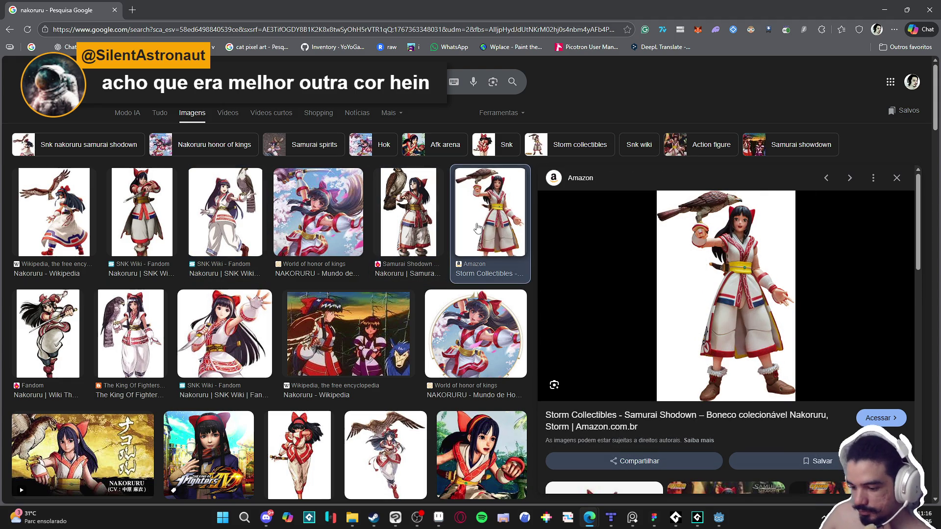
# - Preview the Pinterest, SmashWiki and Fighters Generation Nakoruru images, then close the browser
pyautogui.click(307, 436)
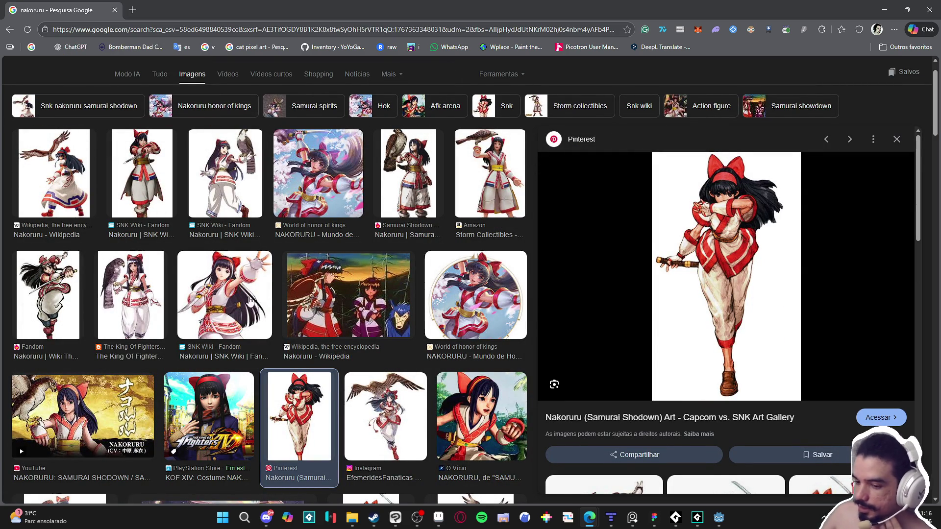
pyautogui.scroll(-2, 117, 292)
pyautogui.scroll(-1, 143, 264)
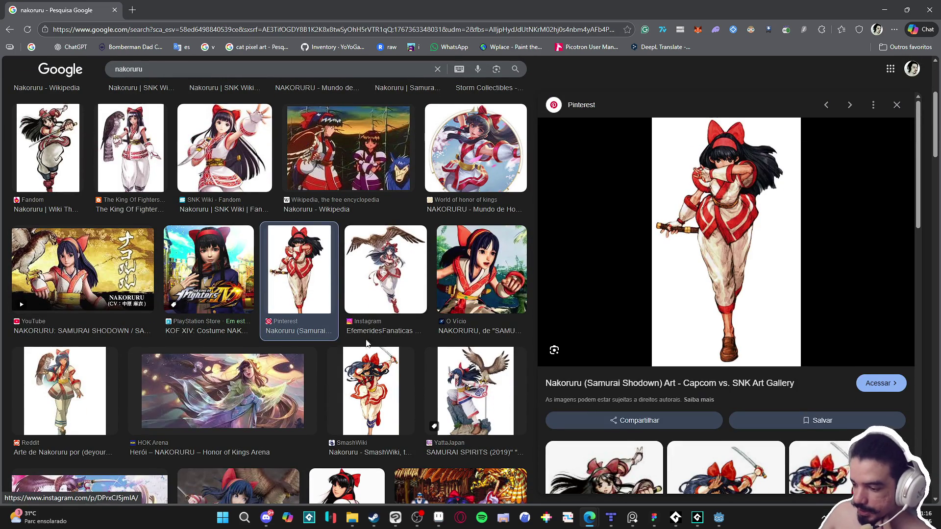
pyautogui.click(385, 364)
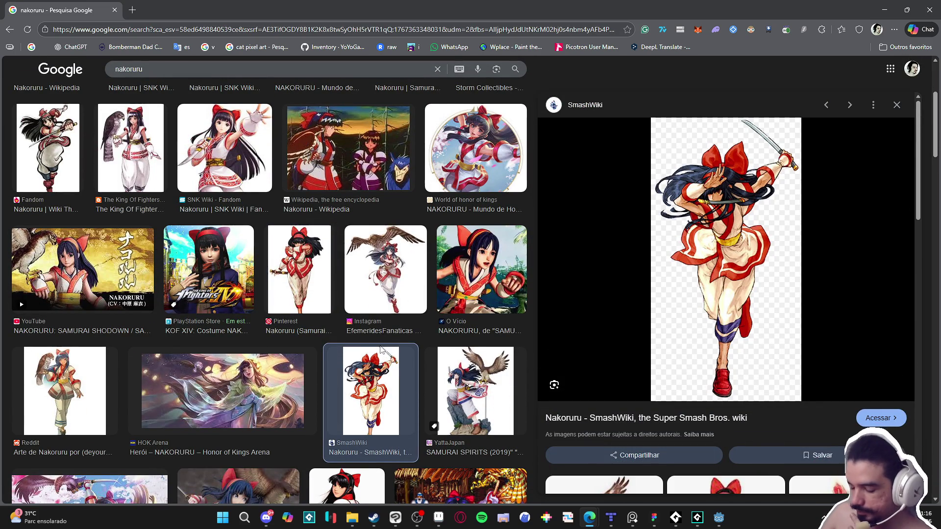
pyautogui.scroll(-3, 381, 349)
pyautogui.click(359, 377)
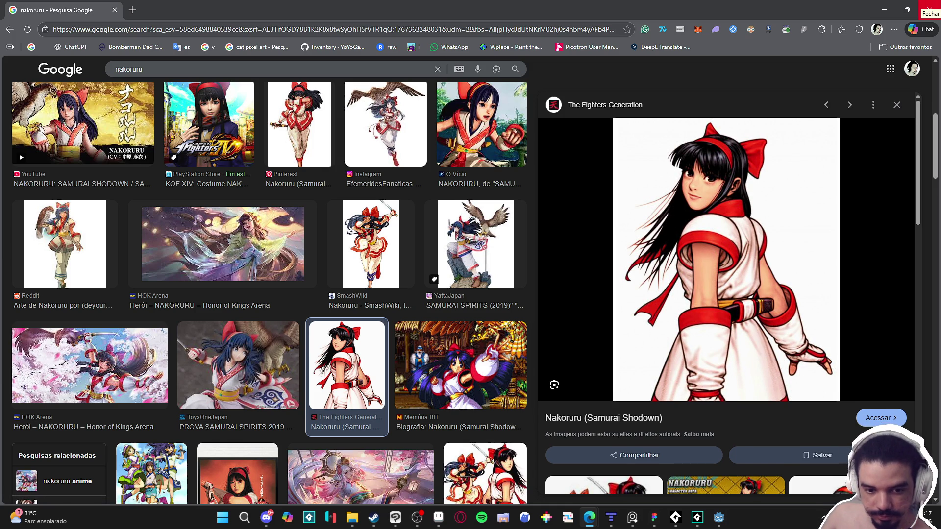
pyautogui.click(929, 10)
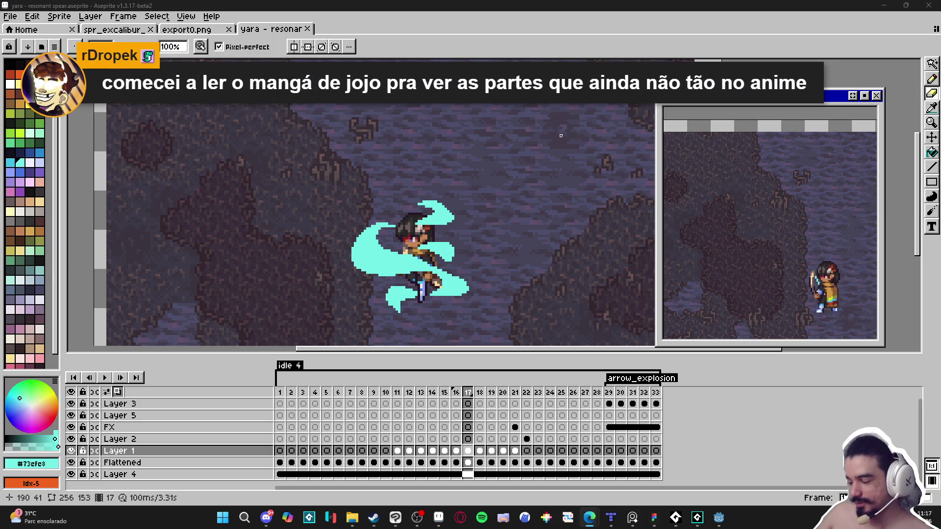
# - Zoom in on frame 17 and add pencil pixels to the cyan swirl
pyautogui.scroll(2, 441, 287)
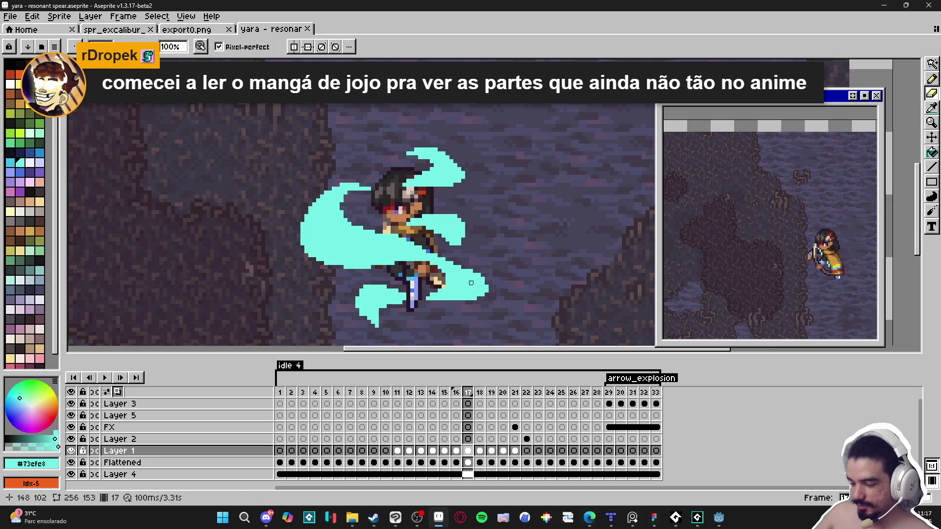
pyautogui.scroll(1, 471, 283)
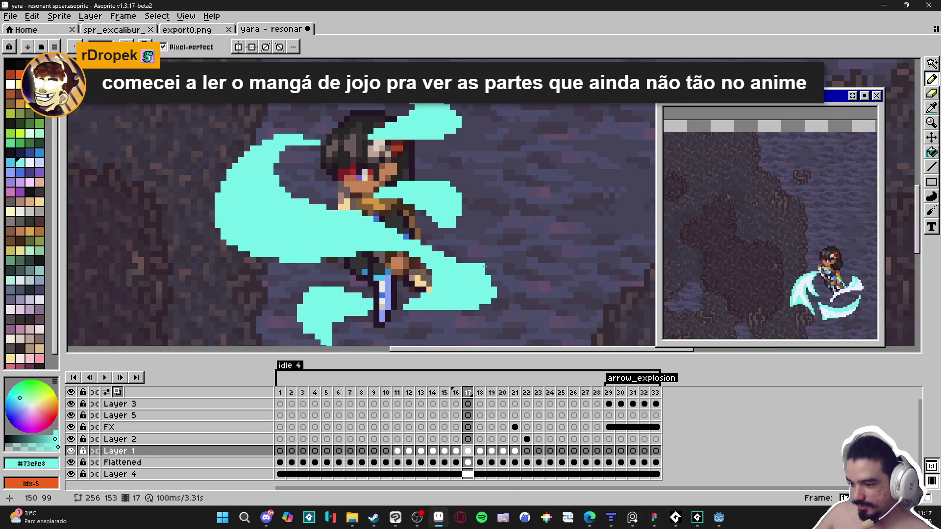
pyautogui.click(493, 283)
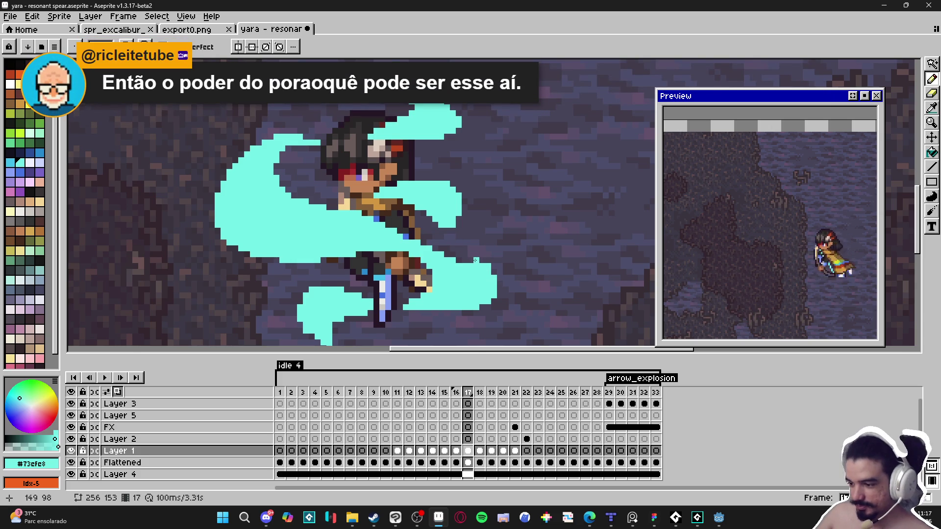
pyautogui.moveTo(458, 259); pyautogui.dragTo(459, 260)
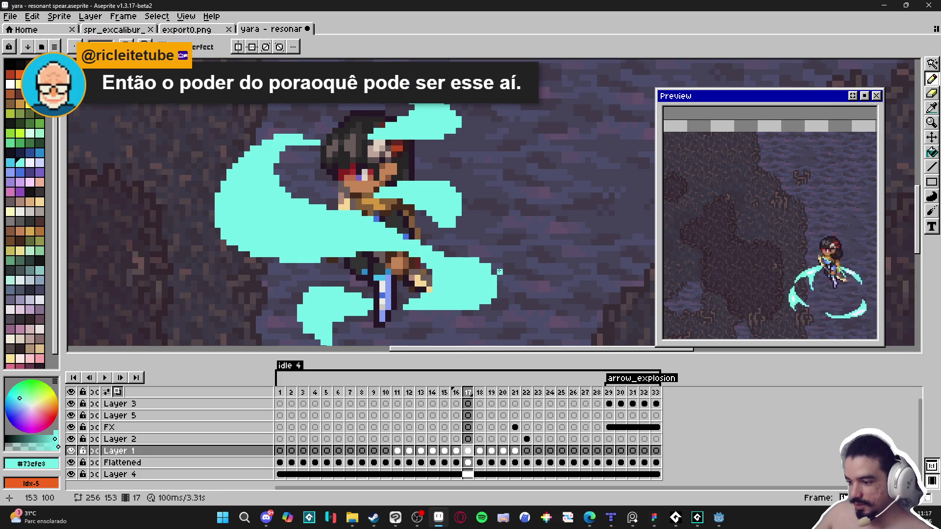
pyautogui.hscroll(-1, 490, 268)
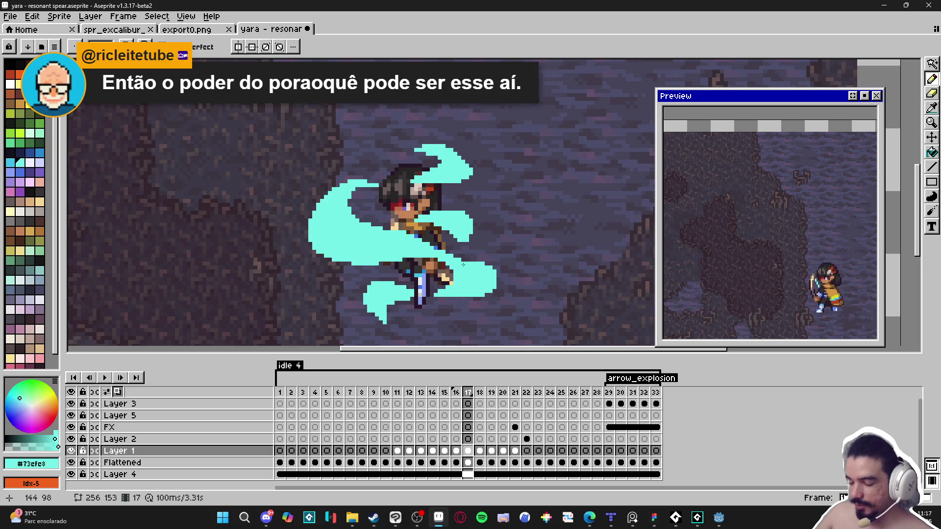
pyautogui.scroll(-3, 493, 280)
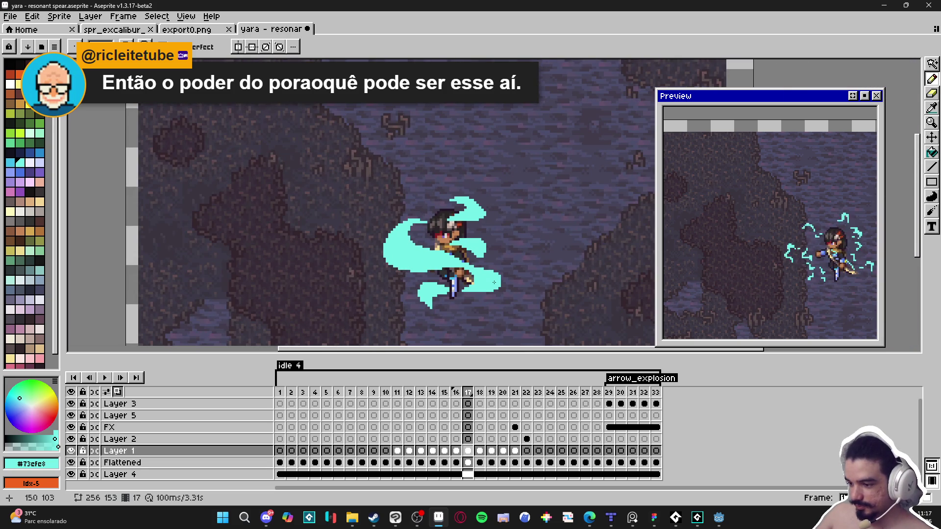
pyautogui.scroll(3, 496, 282)
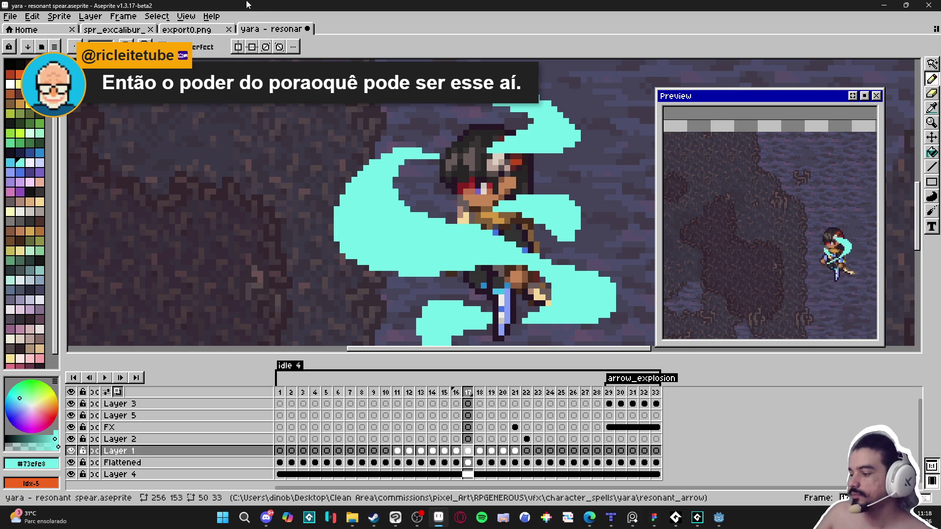
# - Save the animation with Ctrl+S and switch to frame 16
pyautogui.scroll(-3, 245, 255)
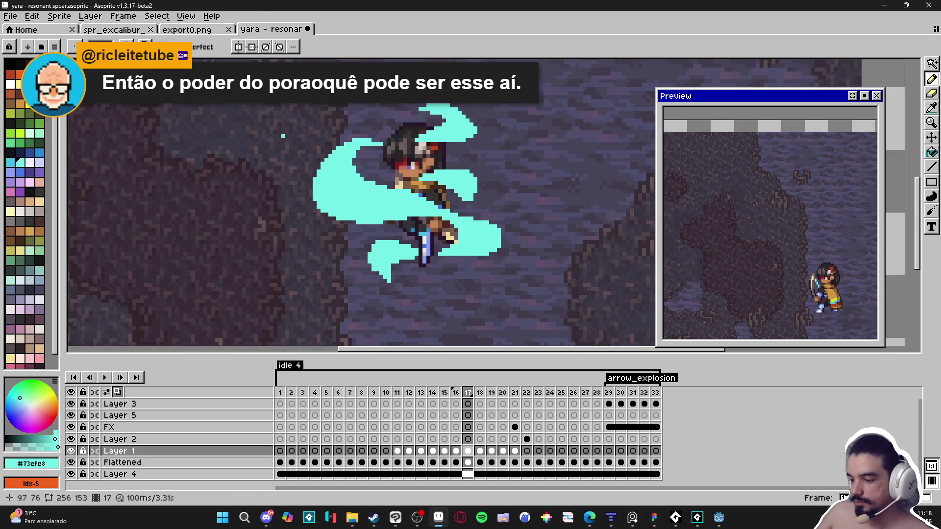
pyautogui.hotkey('ctrl', 's')
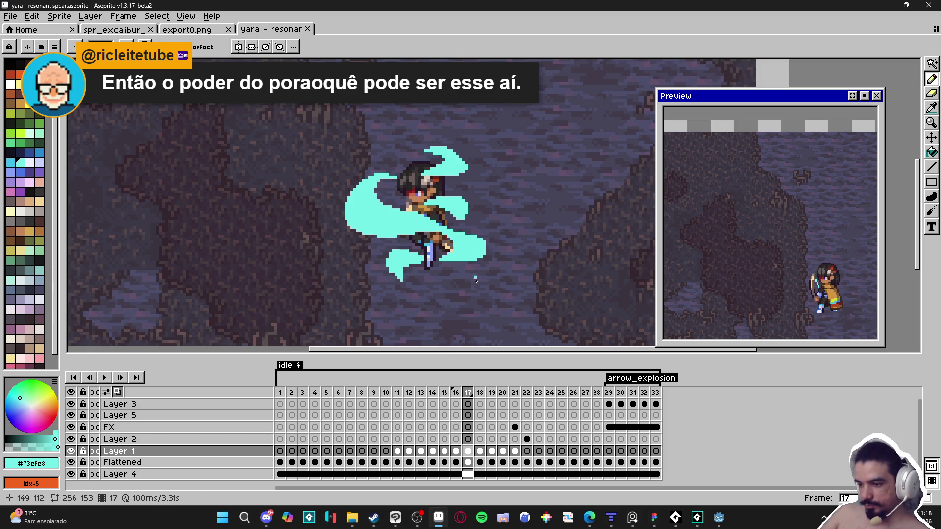
pyautogui.click(456, 451)
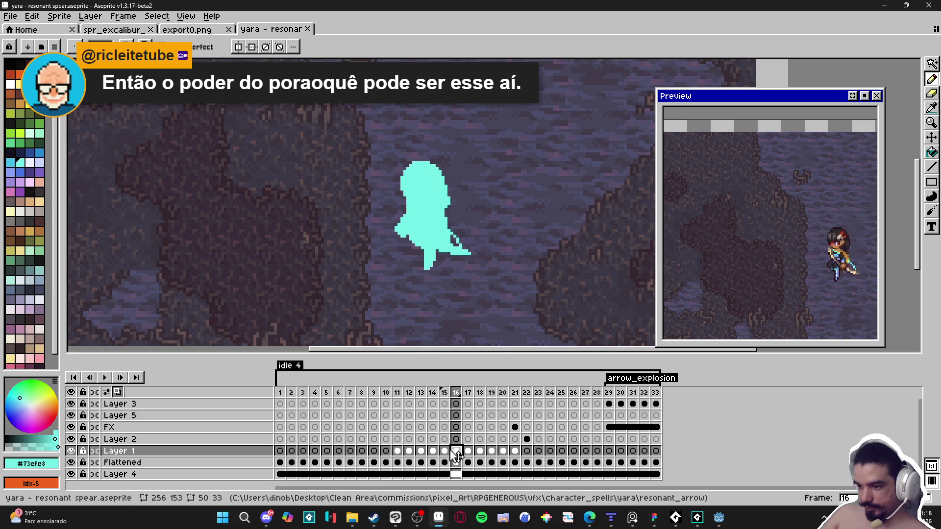
# - Fill frame 16's cyan silhouette solid white with the Paint Bucket
pyautogui.click(444, 451)
pyautogui.click(455, 451)
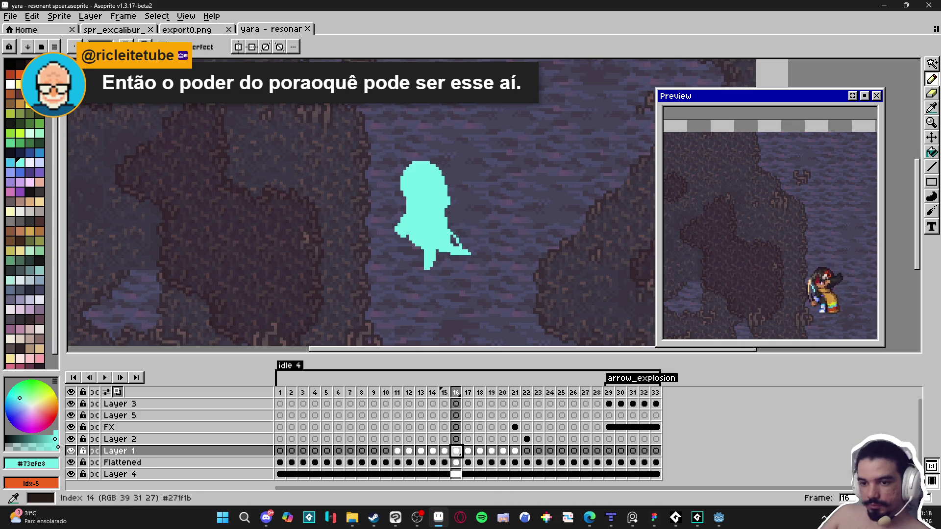
pyautogui.click(11, 84)
pyautogui.press('g')
pyautogui.click(421, 206)
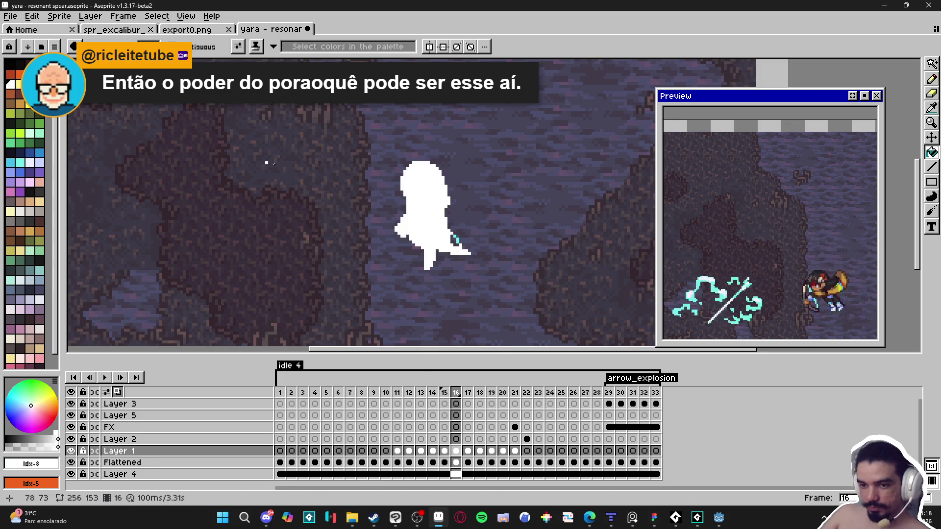
pyautogui.scroll(3, 456, 215)
pyautogui.click(441, 244)
pyautogui.click(430, 224)
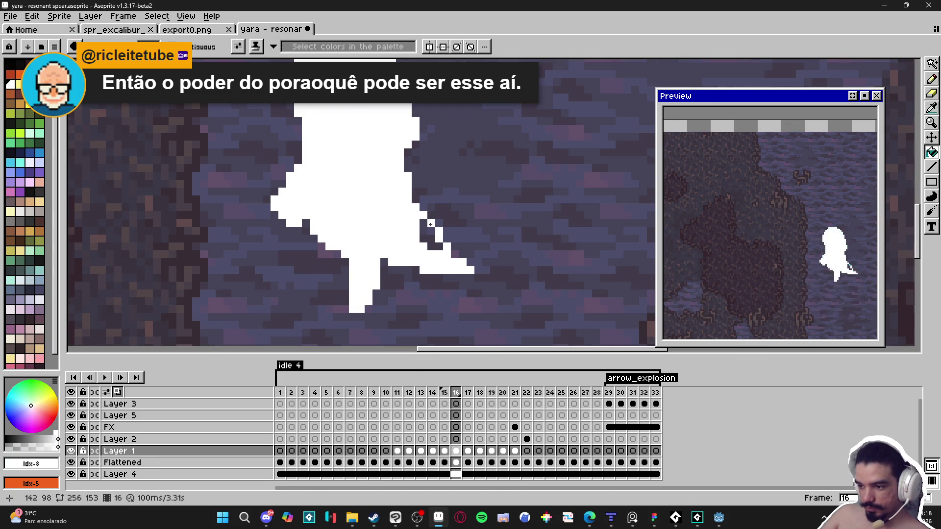
pyautogui.press('b')
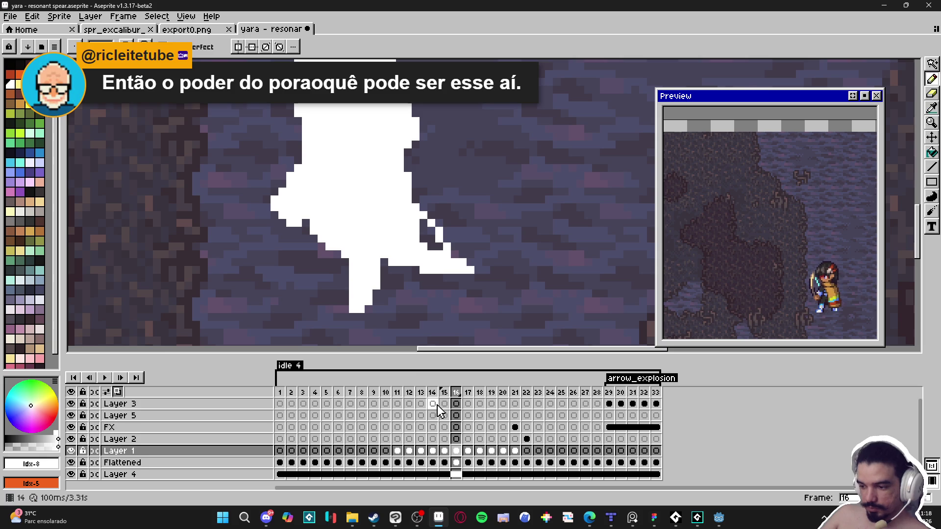
# - Sample cyan #73cfe8 from frame 15 and add cyan pixels to frame 16's left, upper-left and right edges
pyautogui.click(445, 395)
pyautogui.keyDown('alt'); pyautogui.click(392, 214); pyautogui.keyUp('alt')
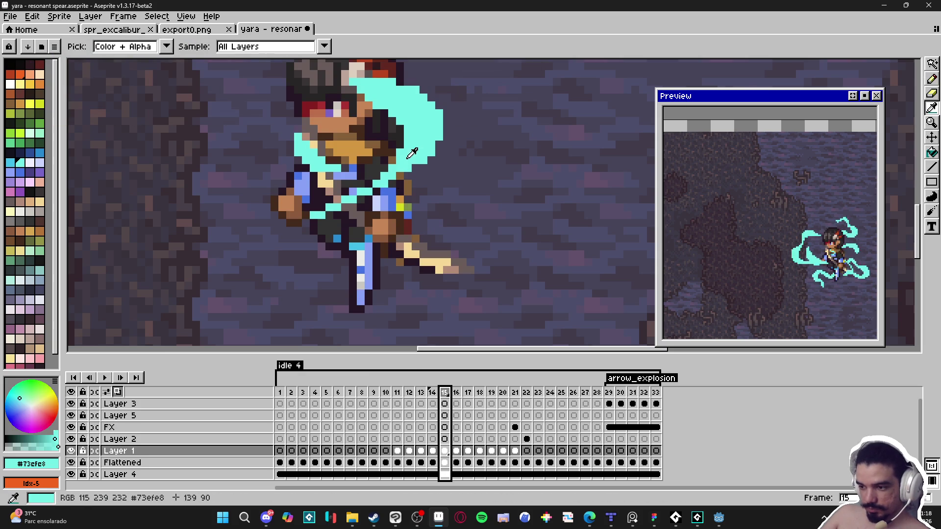
pyautogui.click(455, 392)
pyautogui.scroll(1, 397, 237)
pyautogui.click(319, 219)
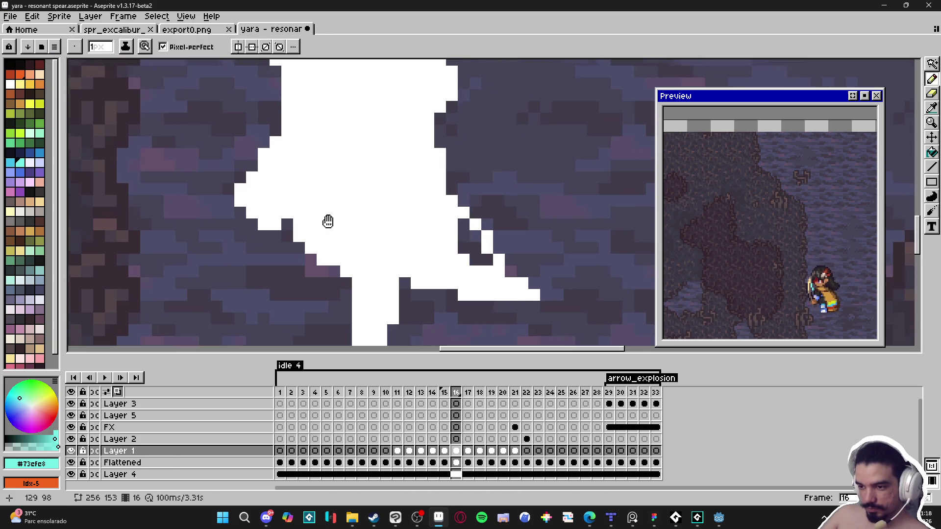
pyautogui.scroll(1, 321, 216)
pyautogui.click(314, 120)
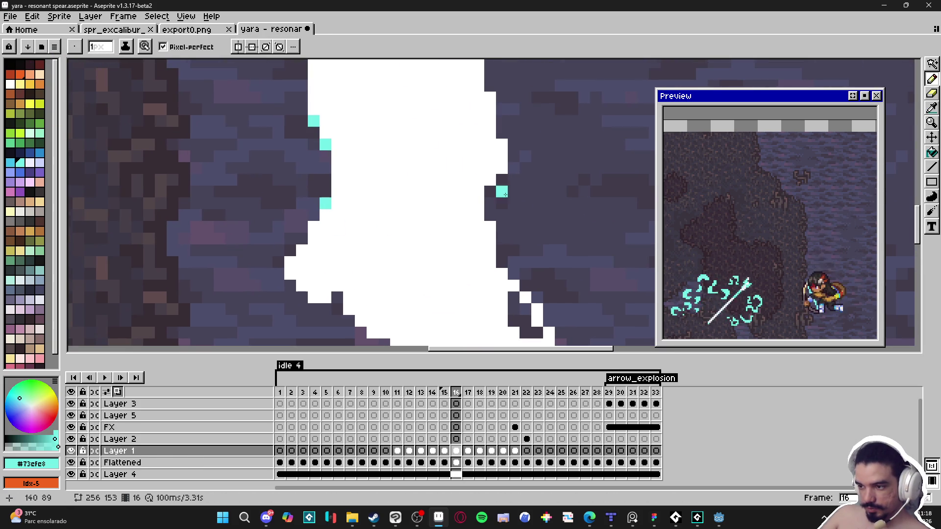
pyautogui.moveTo(491, 191); pyautogui.dragTo(490, 216)
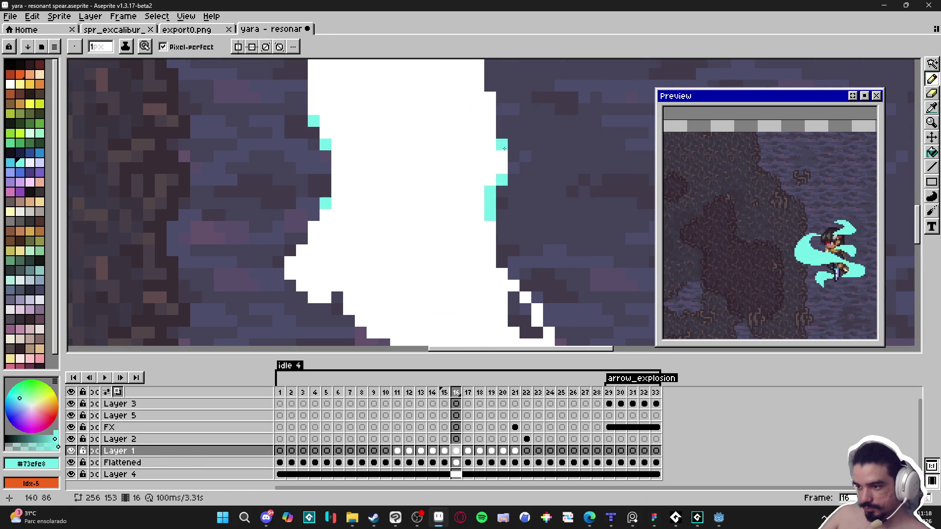
# - Add cyan pixels along the silhouette's upper-left, lower, right and diagonal edges
pyautogui.scroll(-2, 508, 197)
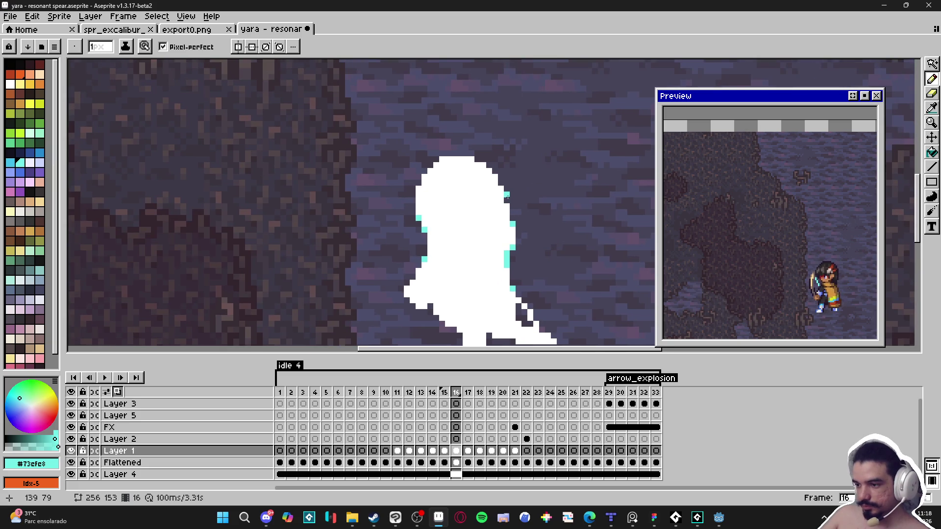
pyautogui.click(424, 183)
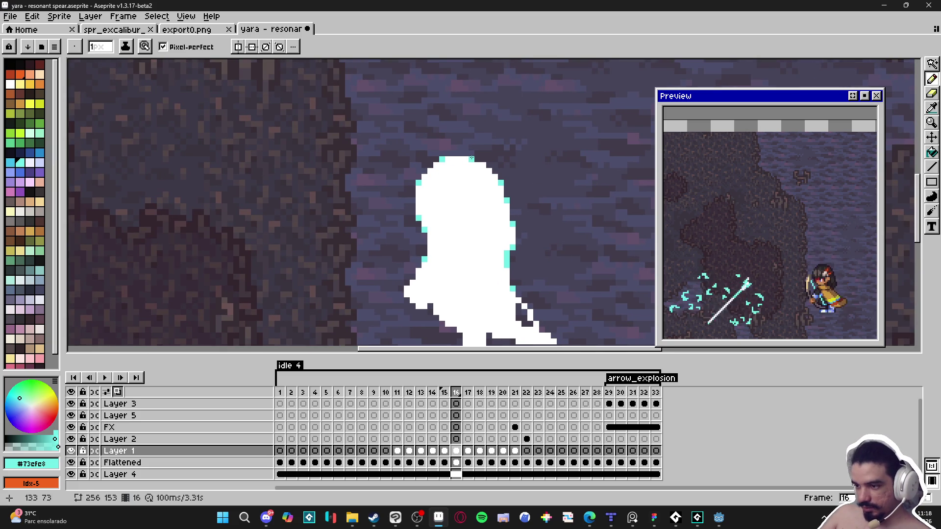
pyautogui.moveTo(447, 240); pyautogui.dragTo(469, 185)
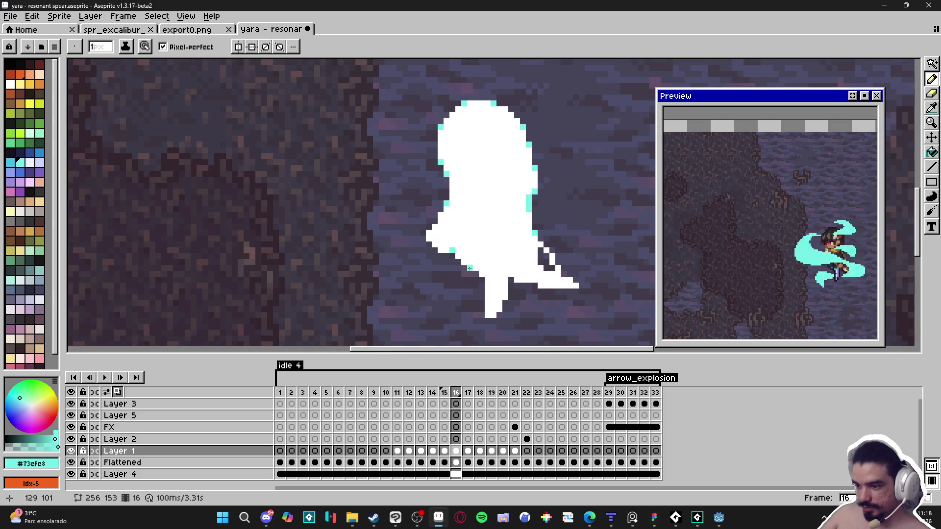
pyautogui.click(482, 280)
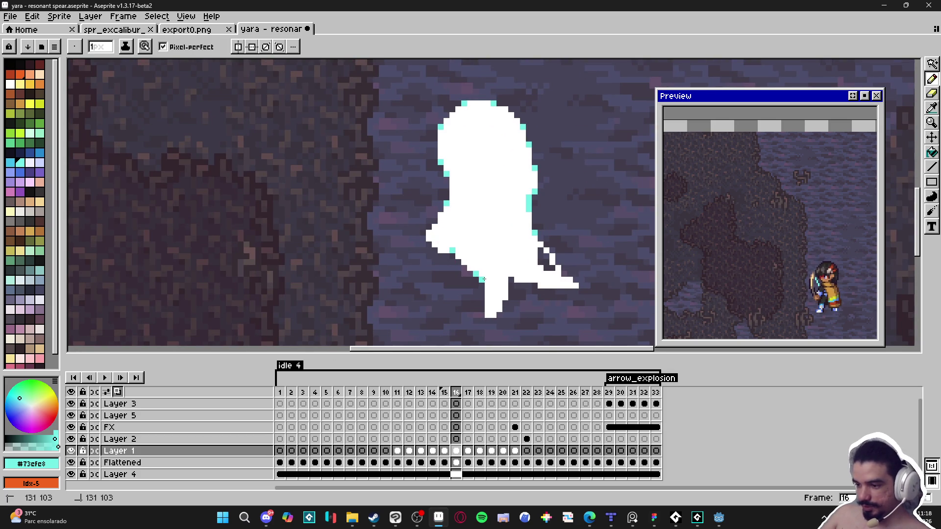
pyautogui.click(534, 285)
pyautogui.click(540, 263)
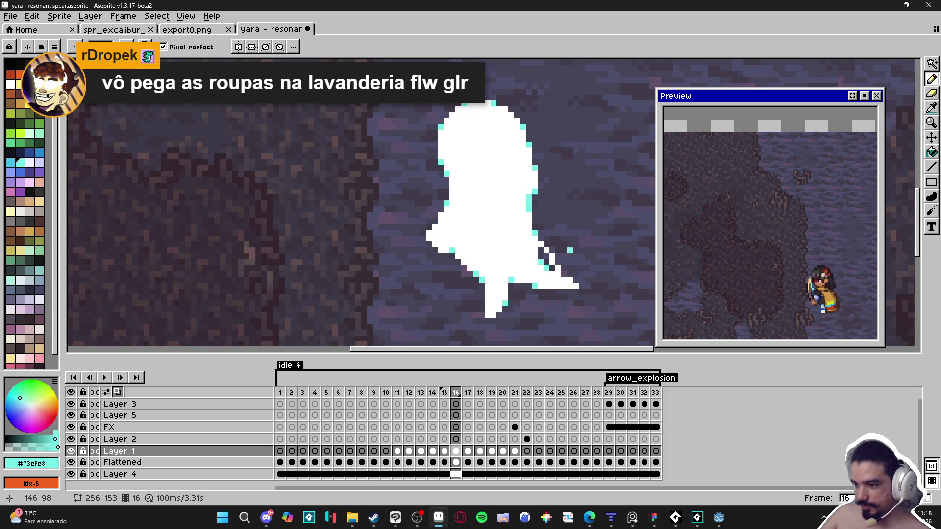
pyautogui.click(564, 273)
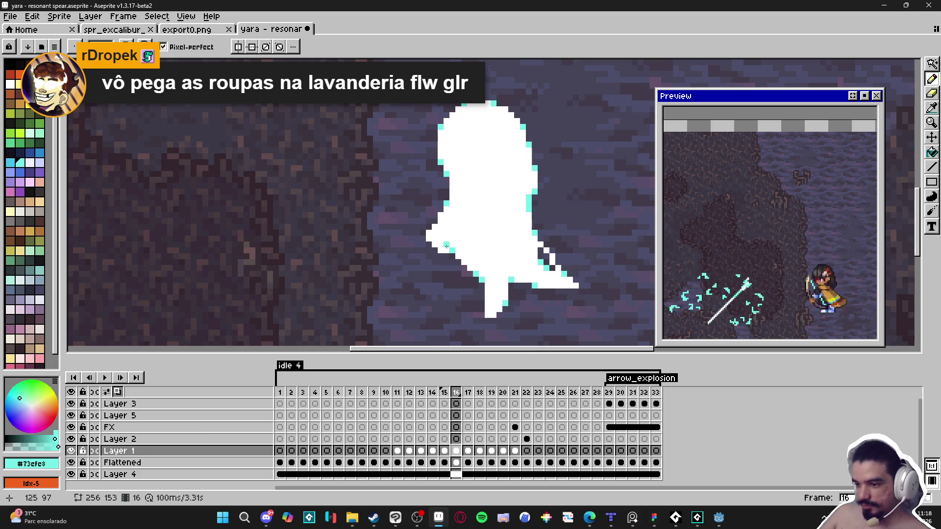
pyautogui.scroll(1, 440, 233)
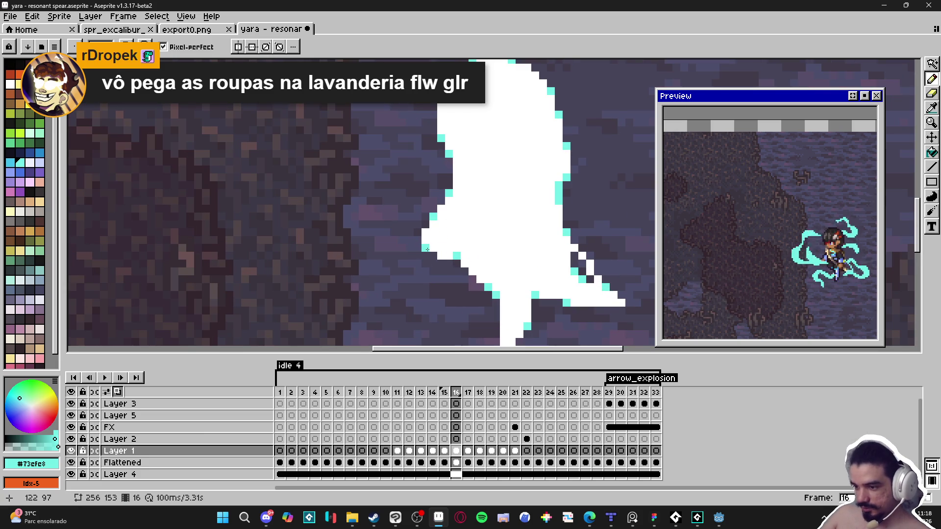
pyautogui.scroll(-3, 521, 275)
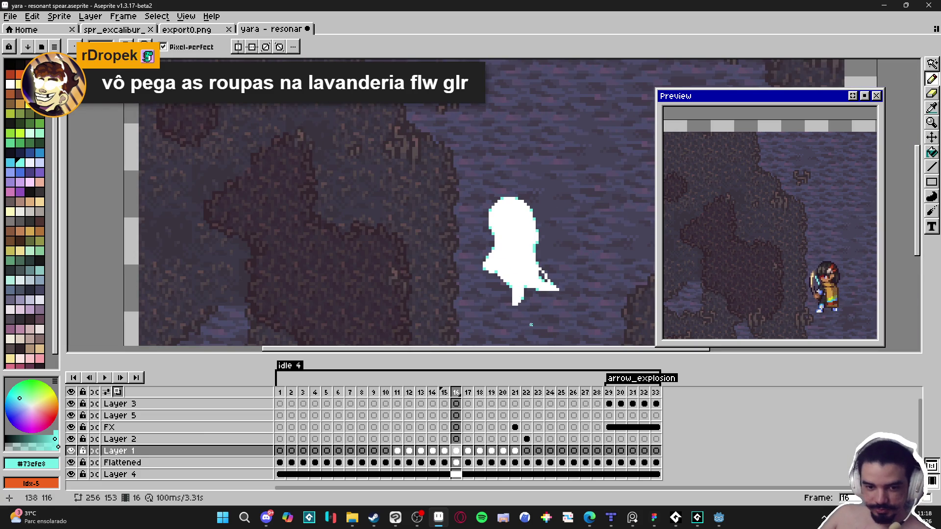
pyautogui.hscroll(1, 532, 313)
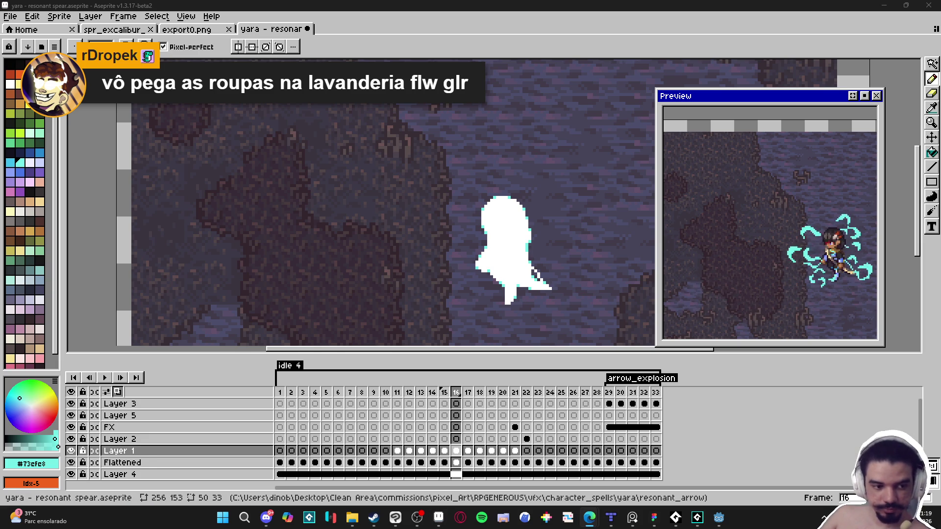
pyautogui.hscroll(4, 452, 273)
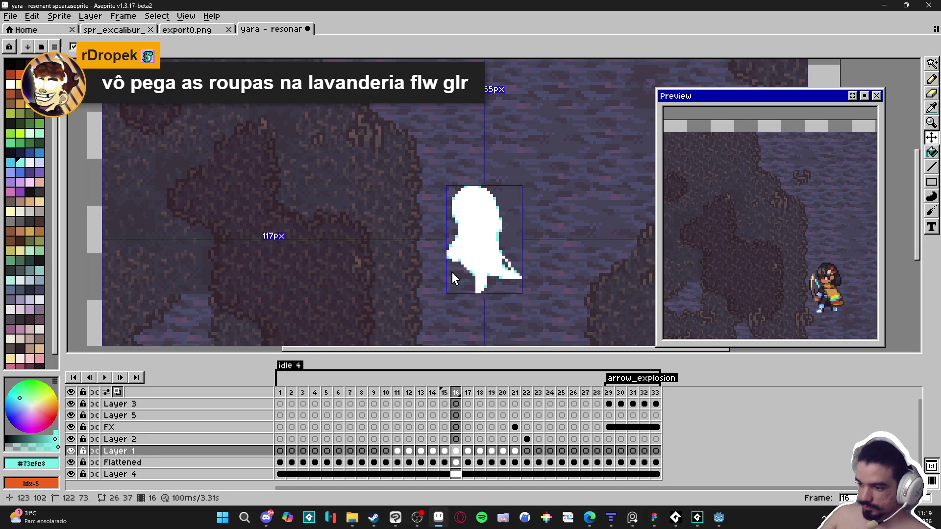
# - Compare poses across earlier frames, then return to frame 17 and clear the selection
pyautogui.click(472, 394)
pyautogui.scroll(1, 446, 247)
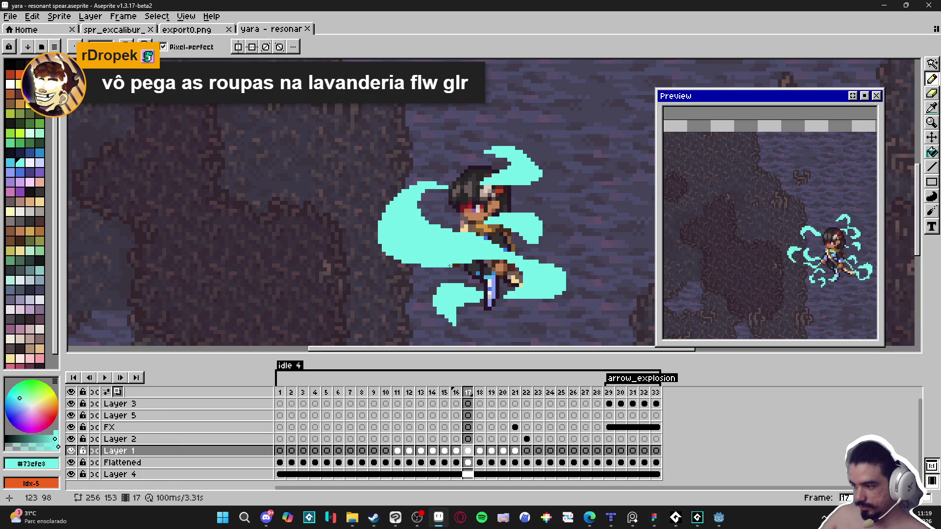
pyautogui.click(457, 392)
pyautogui.press('Left')
pyautogui.click(456, 395)
pyautogui.click(468, 392)
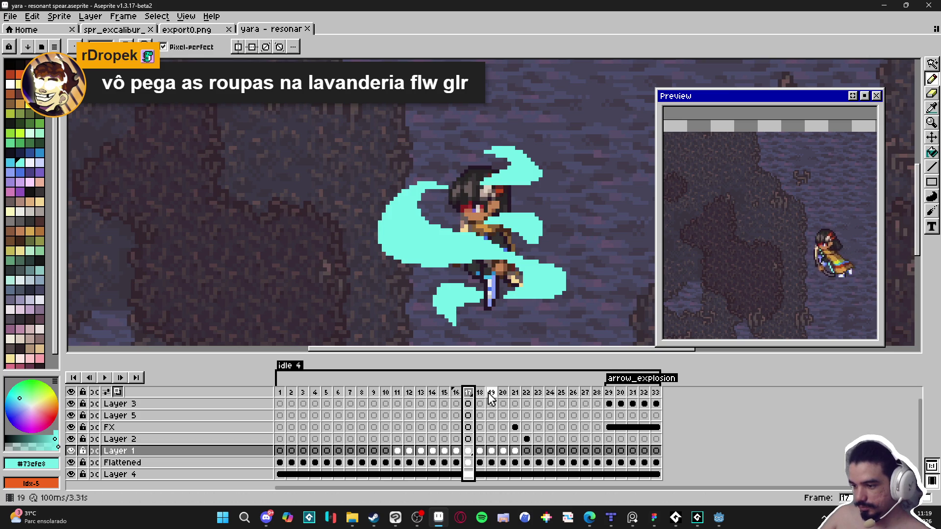
pyautogui.click(422, 236)
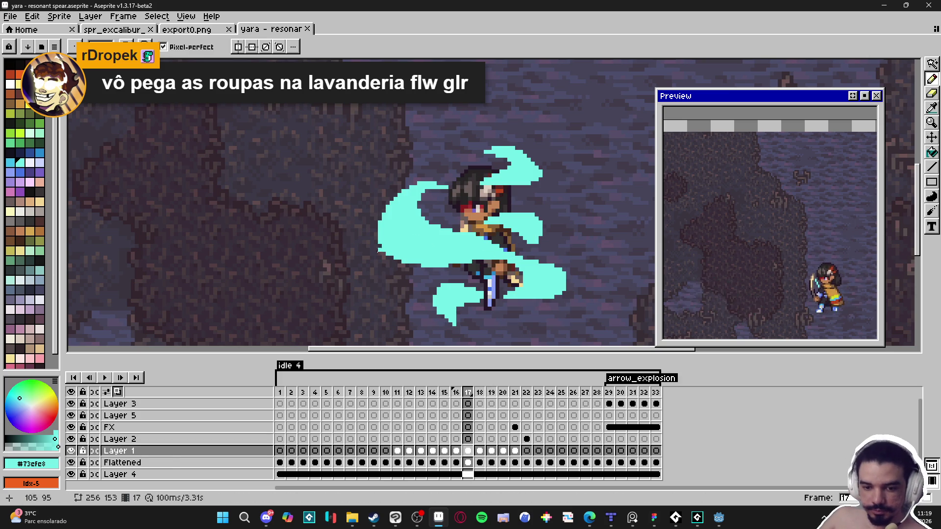
# - Outline a white #F1F2FF highlight inside the upper swirl and fill it
pyautogui.press('b')
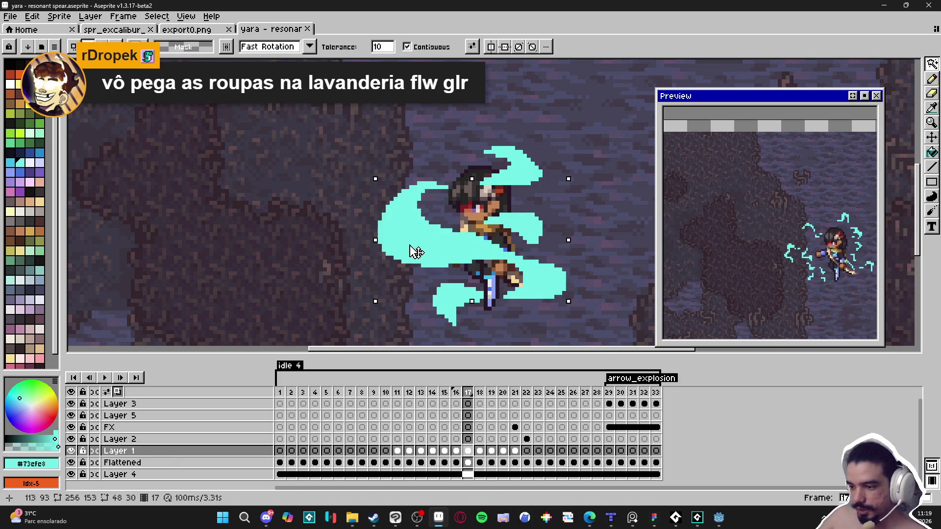
pyautogui.scroll(1, 408, 245)
pyautogui.click(29, 162)
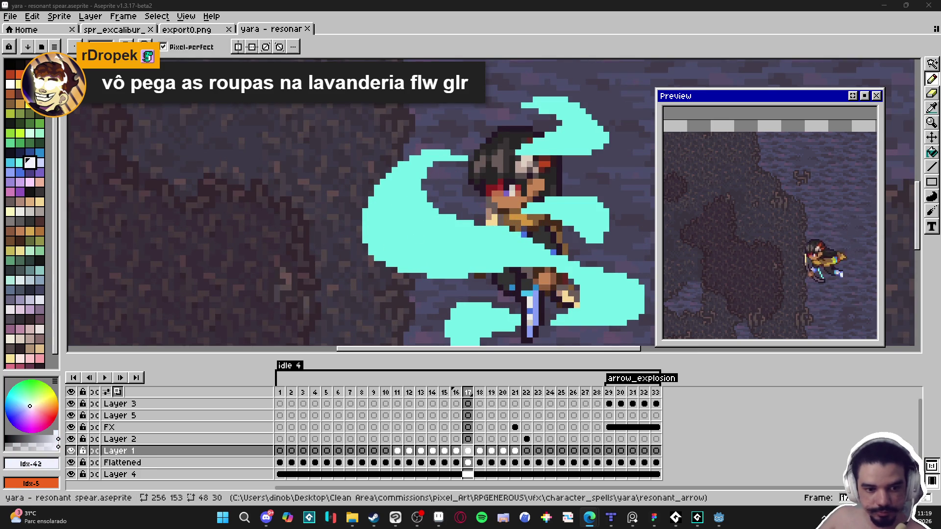
pyautogui.scroll(1, 399, 253)
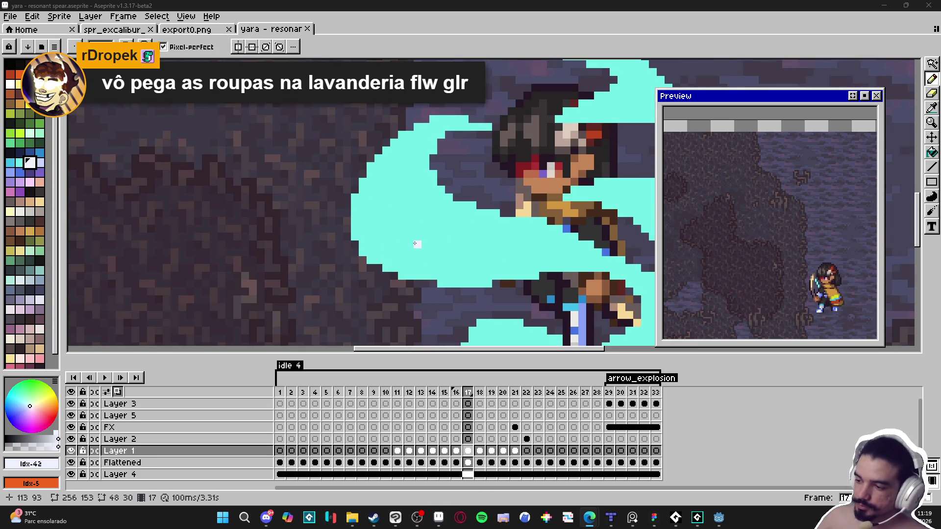
pyautogui.moveTo(410, 150)
pyautogui.mouseDown()
pyautogui.moveTo(378, 208)
pyautogui.moveTo(390, 248)
pyautogui.moveTo(438, 265)
pyautogui.moveTo(484, 261)
pyautogui.mouseUp()
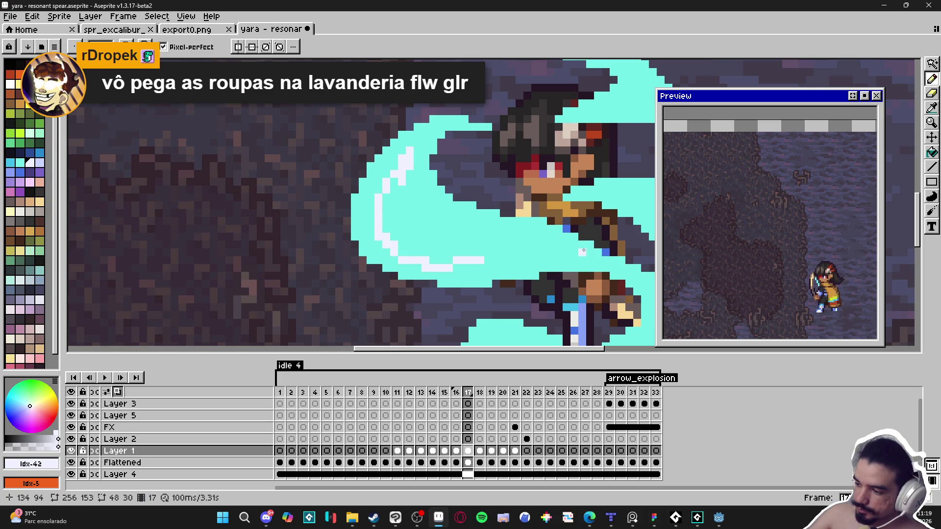
pyautogui.moveTo(558, 258)
pyautogui.mouseDown()
pyautogui.moveTo(492, 253)
pyautogui.moveTo(425, 218)
pyautogui.moveTo(410, 156)
pyautogui.moveTo(424, 208)
pyautogui.mouseUp()
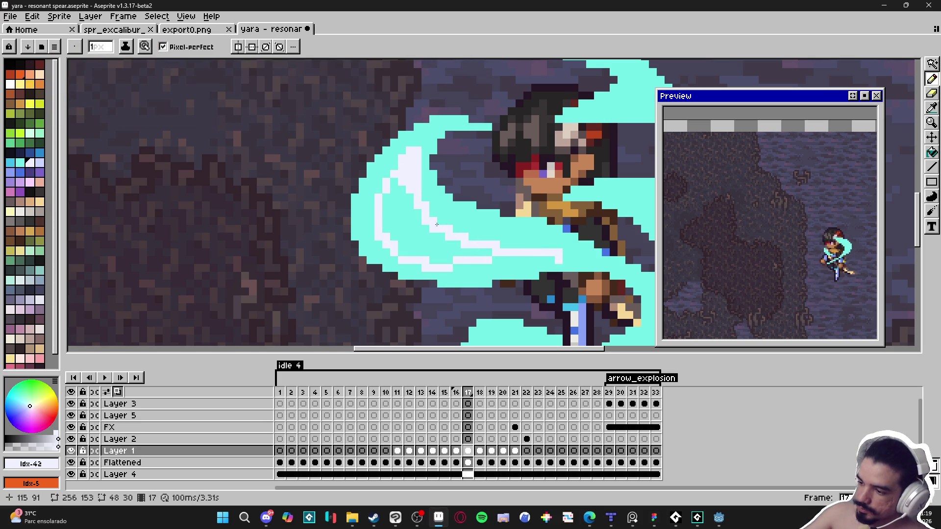
pyautogui.press('g')
pyautogui.click(441, 228)
pyautogui.press('b')
pyautogui.keyDown('alt'); pyautogui.click(569, 258); pyautogui.keyUp('alt')
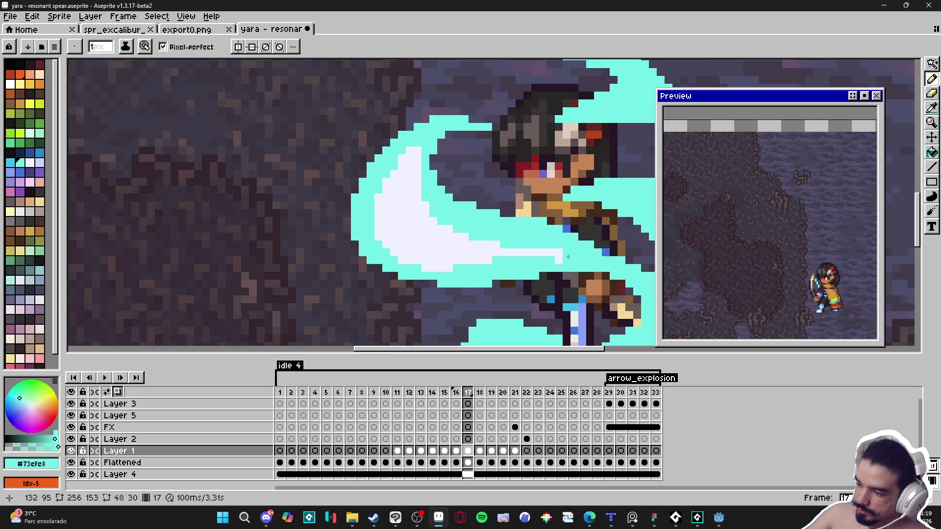
# - Fix the highlight's edges, repainting a stray white column and pixel cyan
pyautogui.keyDown('alt'); pyautogui.click(542, 254); pyautogui.keyUp('alt')
pyautogui.click(496, 260)
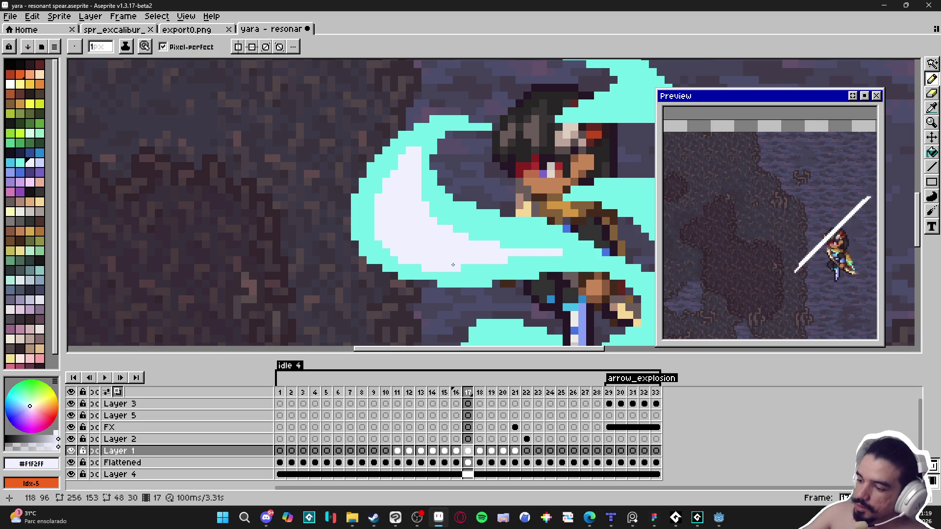
pyautogui.press('alt')
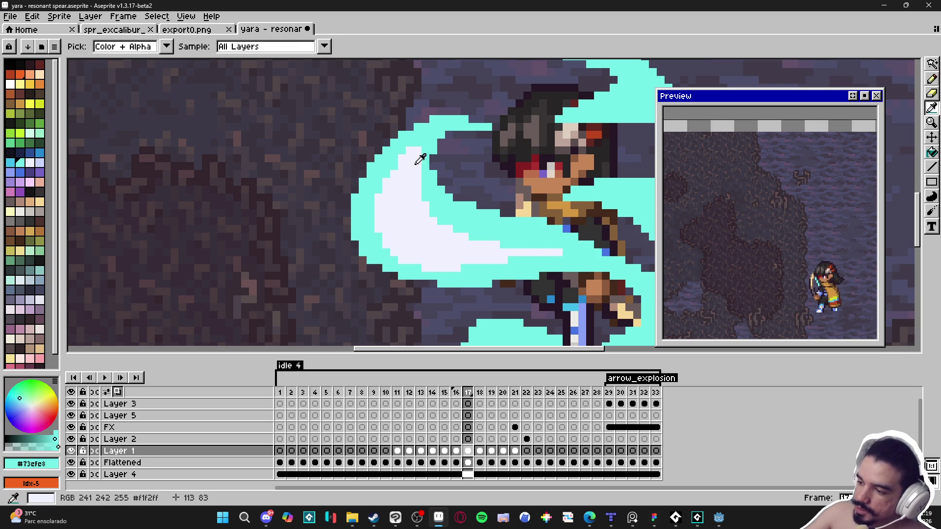
pyautogui.keyDown('alt'); pyautogui.click(431, 177); pyautogui.keyUp('alt')
pyautogui.moveTo(418, 191); pyautogui.dragTo(417, 164)
pyautogui.click(417, 150)
# - Add a white highlight inside the right cyan swoosh, undoing the overextended tip
pyautogui.keyDown('alt'); pyautogui.click(416, 194); pyautogui.keyUp('alt')
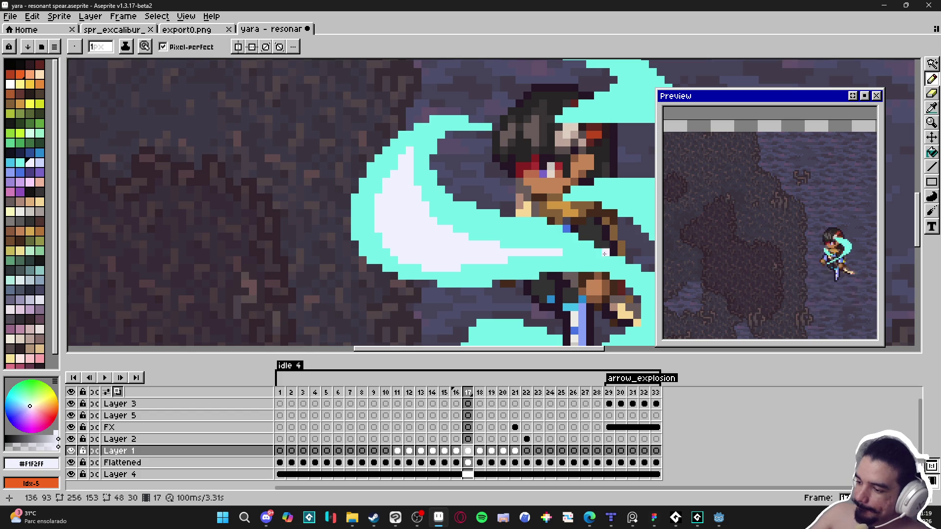
pyautogui.moveTo(474, 262); pyautogui.dragTo(395, 199)
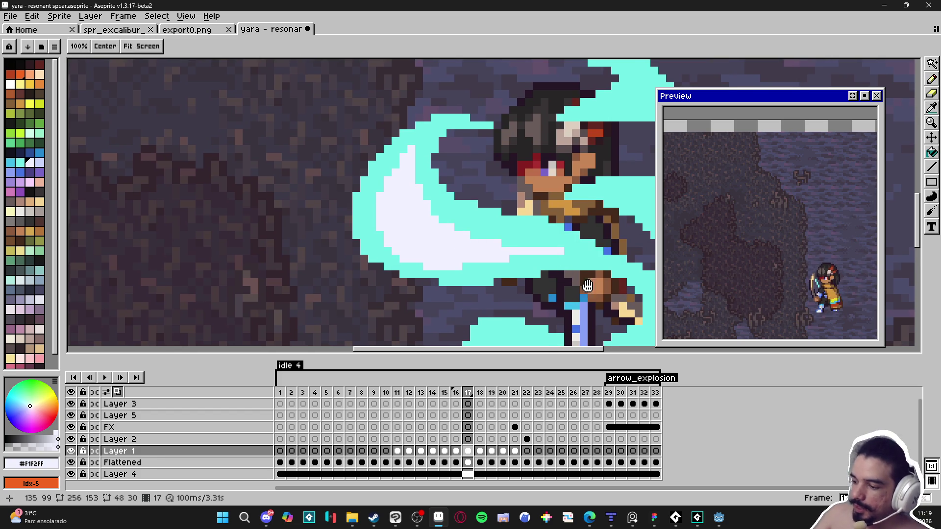
pyautogui.moveTo(590, 243)
pyautogui.mouseDown()
pyautogui.moveTo(612, 259)
pyautogui.moveTo(576, 274)
pyautogui.mouseUp()
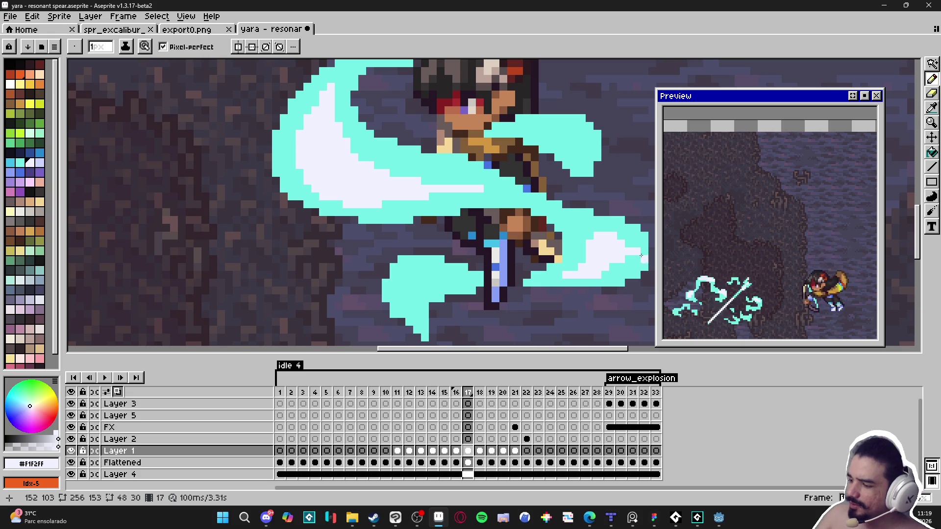
pyautogui.hotkey('ctrl', 'z')
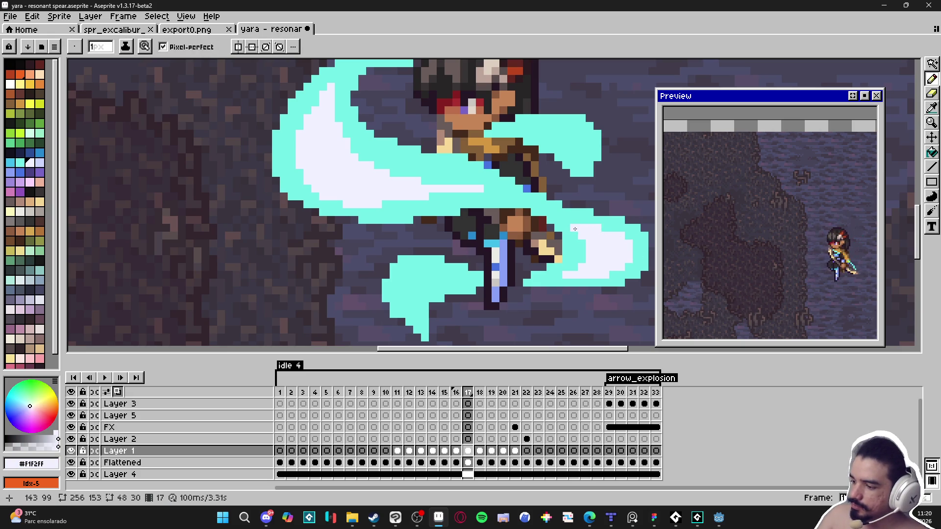
pyautogui.click(566, 221)
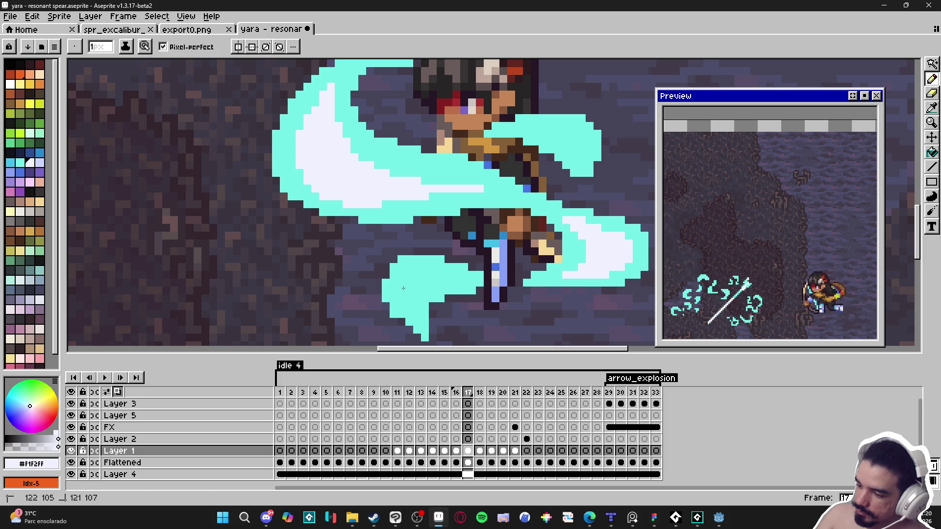
# - Paint a white highlight into the lower-left swoosh, correcting its edge with cyan
pyautogui.click(408, 280)
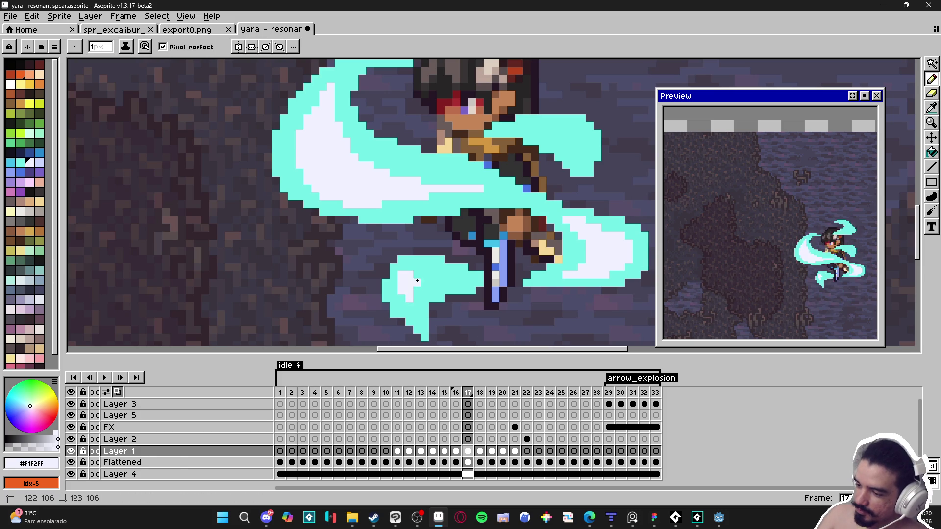
pyautogui.moveTo(425, 274); pyautogui.dragTo(418, 291)
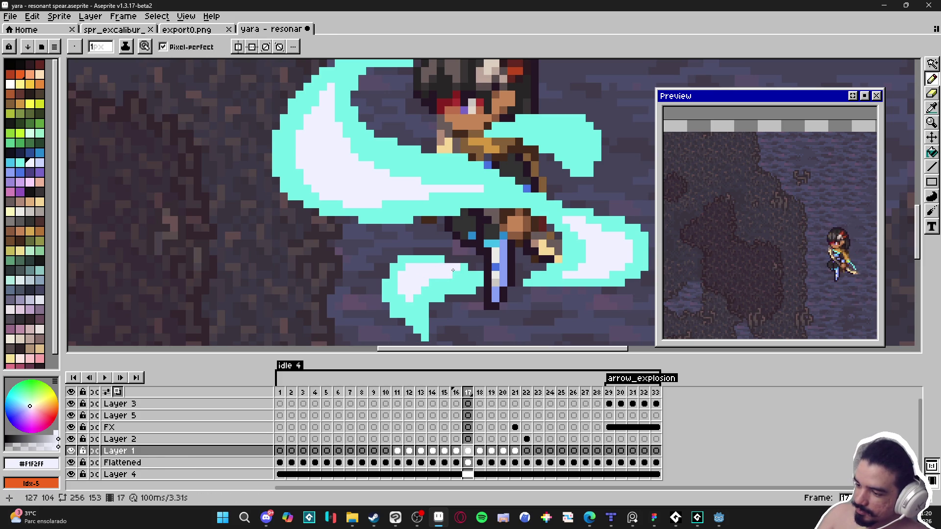
pyautogui.keyDown('alt'); pyautogui.click(462, 269); pyautogui.keyUp('alt')
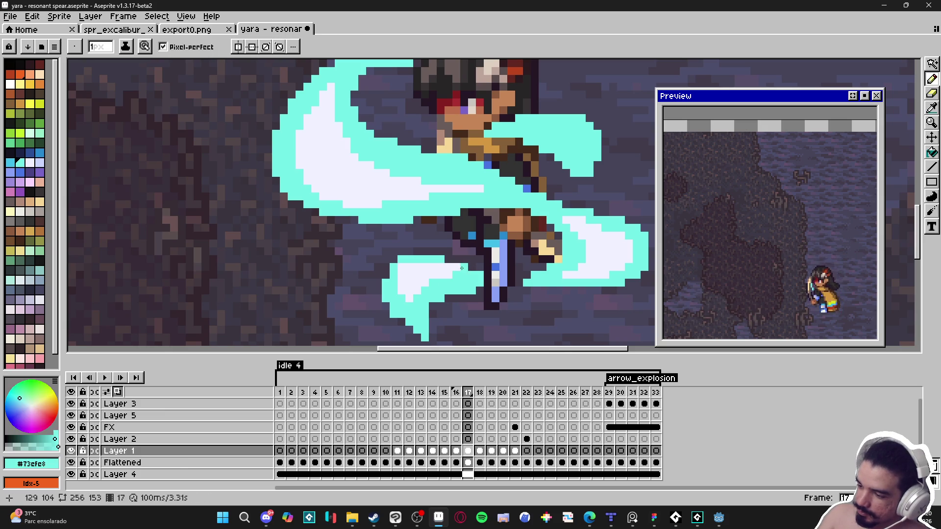
pyautogui.moveTo(462, 269); pyautogui.dragTo(408, 267)
pyautogui.keyDown('alt'); pyautogui.click(444, 271); pyautogui.keyUp('alt')
pyautogui.click(433, 282)
pyautogui.click(415, 297)
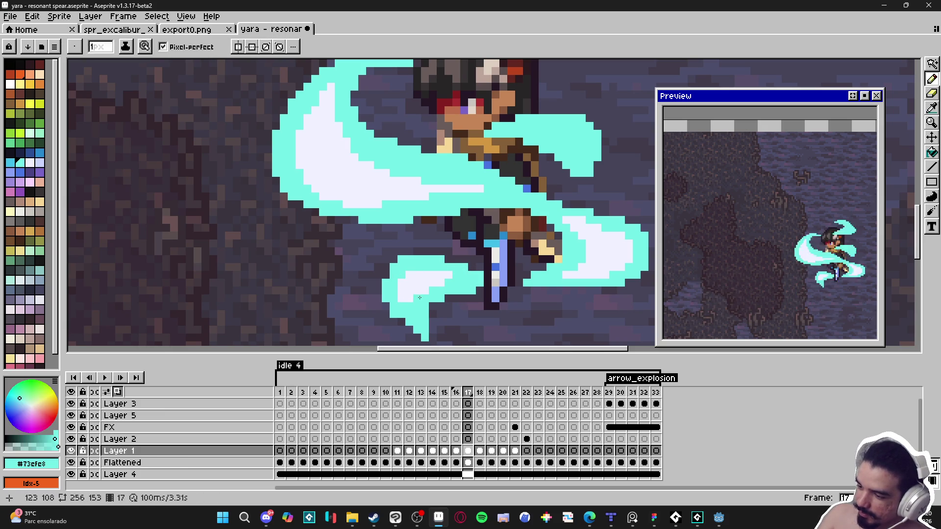